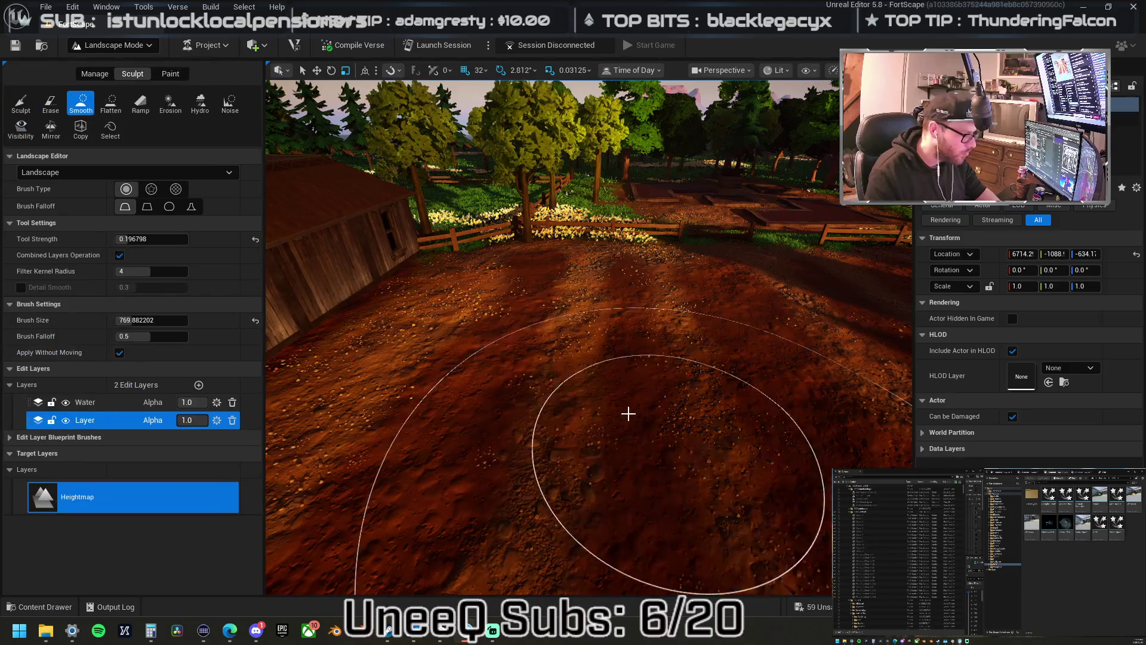
# - Set the Smooth tool strength to 0.159198, leaving the brush size unchanged
pyautogui.click(132, 320)
pyautogui.write('1.0')
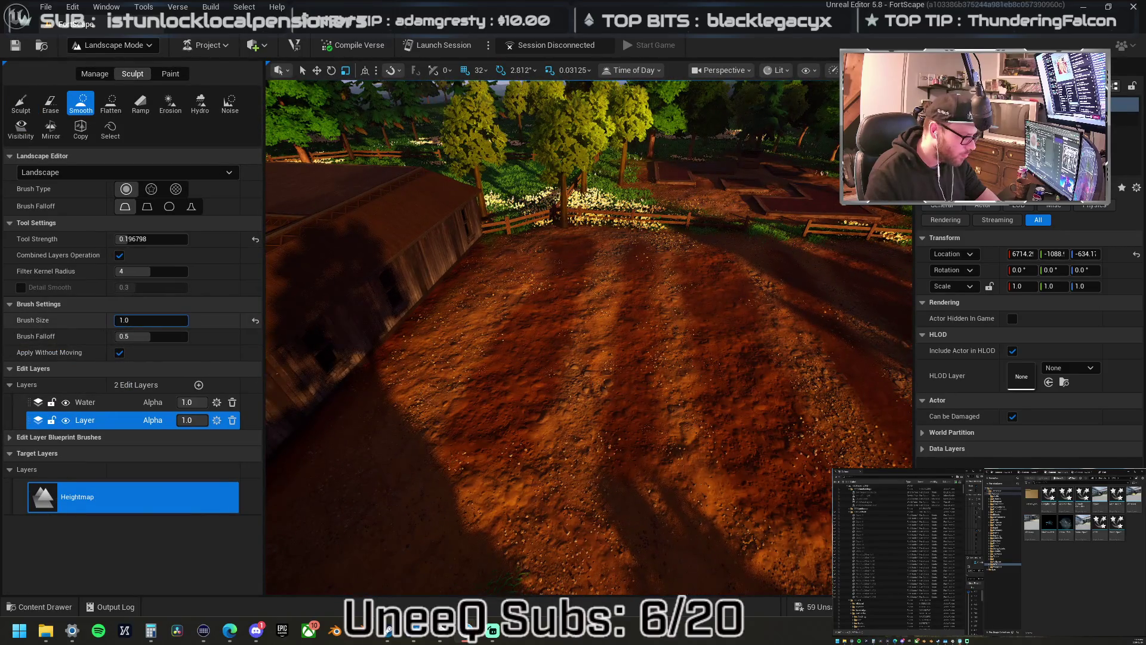
pyautogui.press('Return')
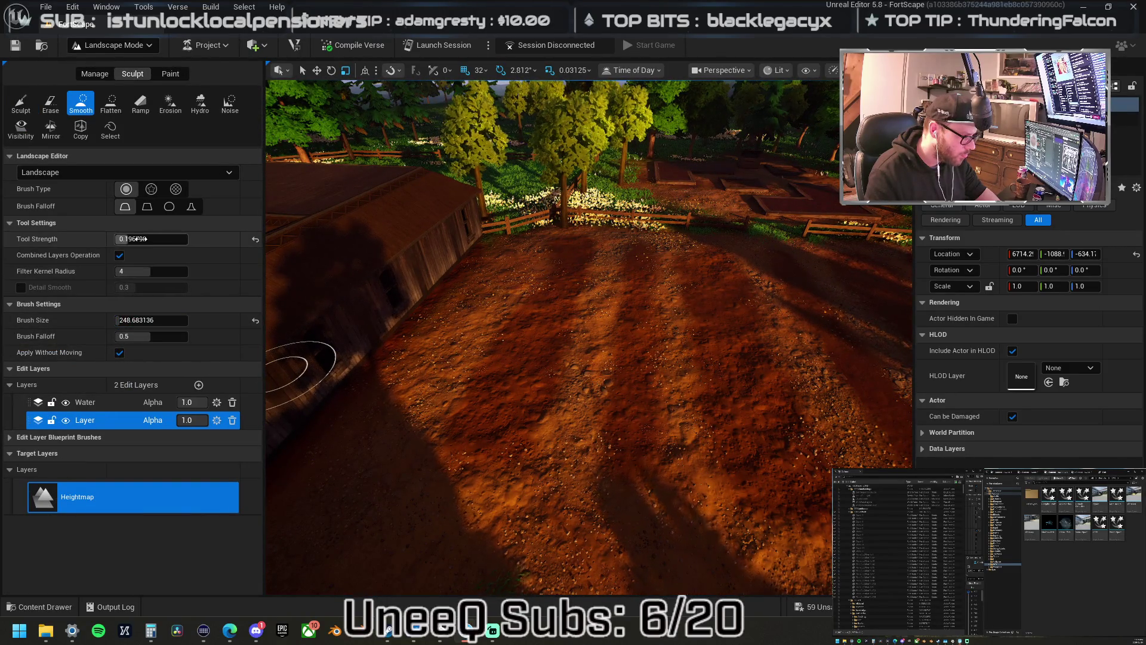
pyautogui.write('0.159198')
pyautogui.press('Return')
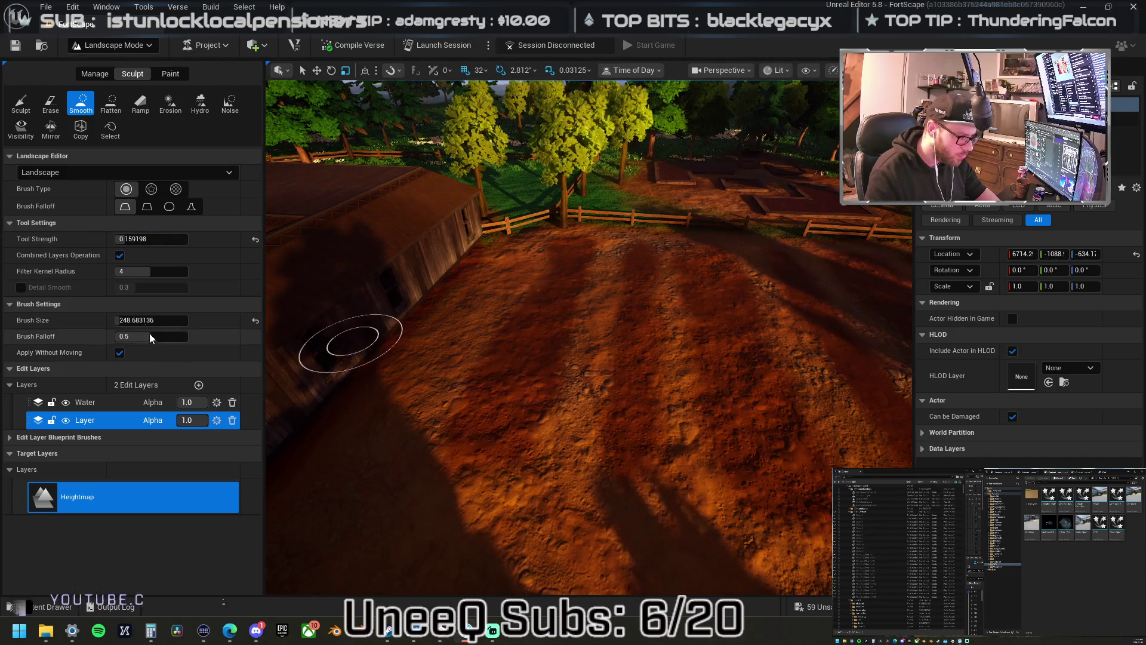
# - Widen the brush to about 415 and smooth the bumpy dirt beside the barn
pyautogui.moveTo(150, 320); pyautogui.dragTo(197, 320)
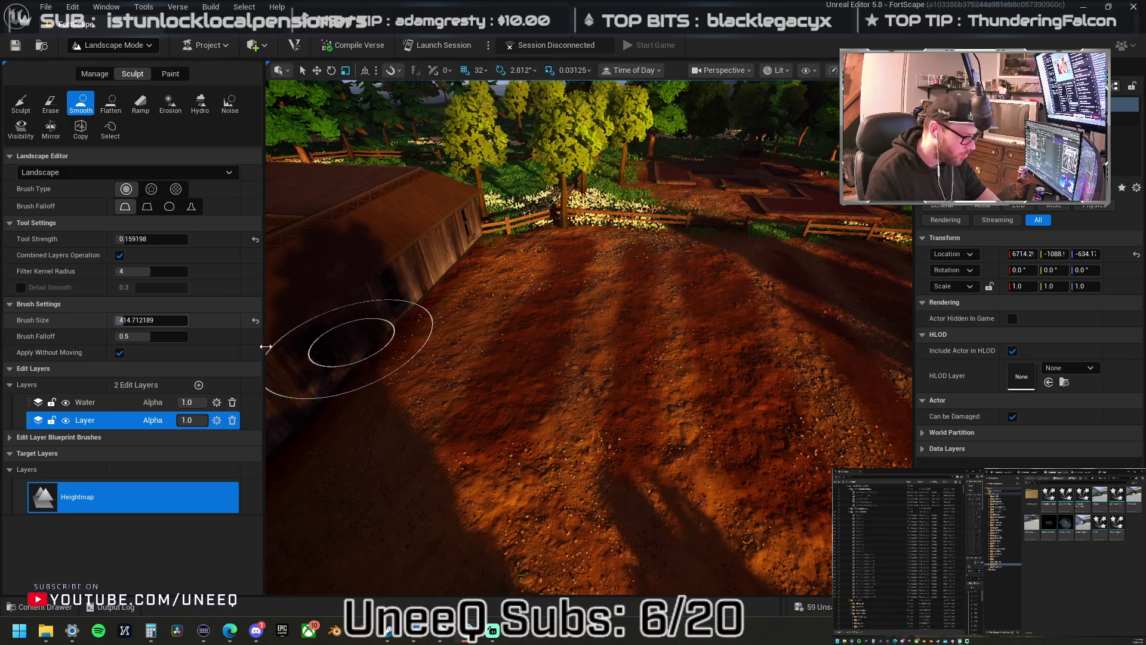
pyautogui.moveTo(499, 394)
pyautogui.mouseDown()
pyautogui.moveTo(529, 376)
pyautogui.moveTo(563, 279)
pyautogui.mouseUp()
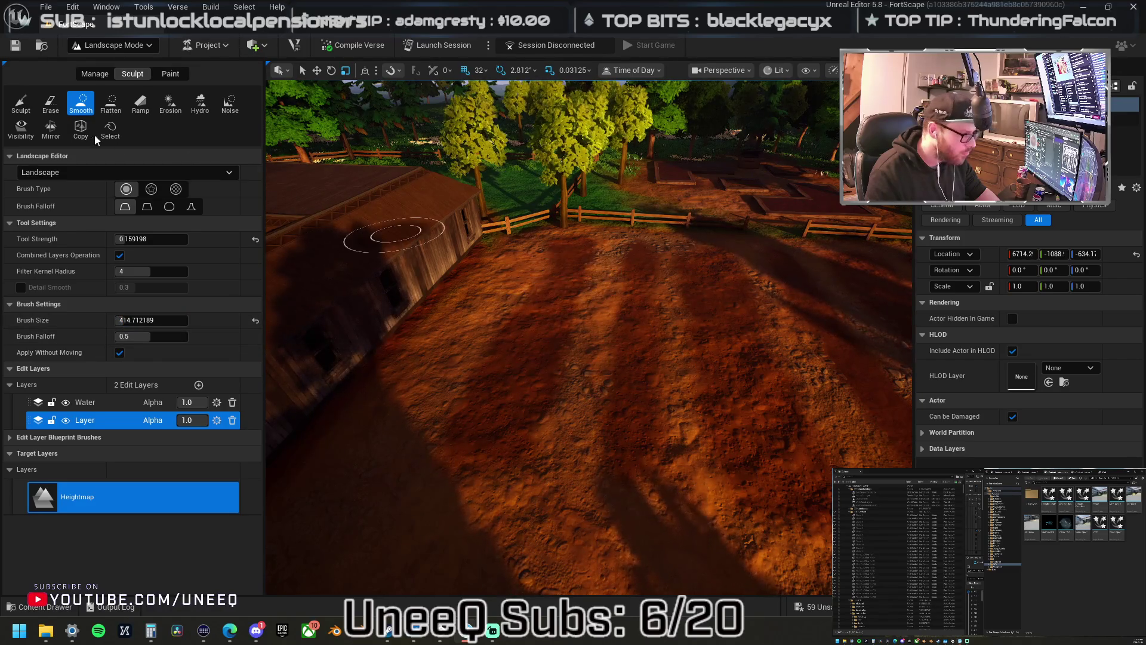
pyautogui.click(28, 104)
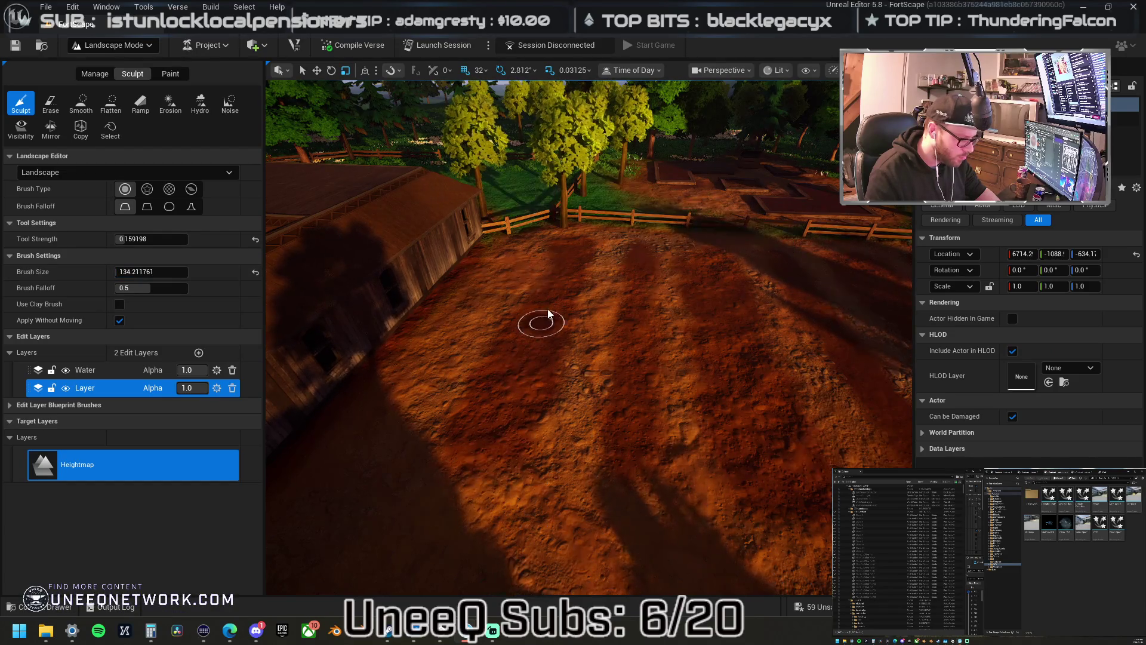
# - Shrink the Sculpt brush to about 249 and survey the dirt yard, fence and pens
pyautogui.moveTo(151, 272); pyautogui.dragTo(144, 271)
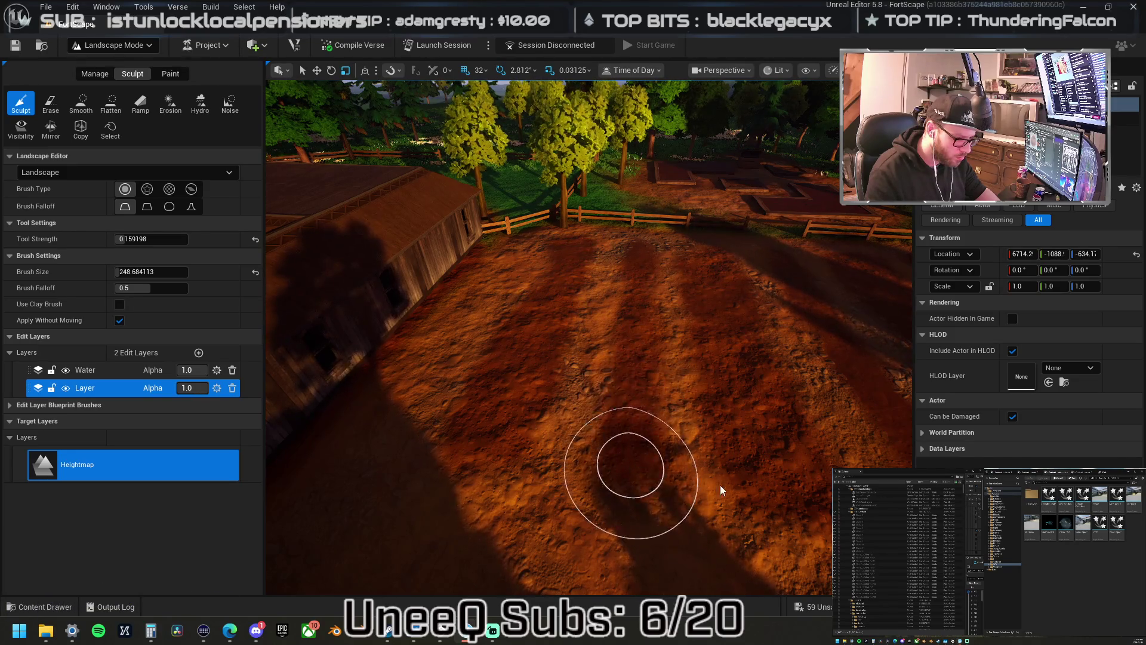
pyautogui.moveTo(722, 263); pyautogui.dragTo(670, 269)
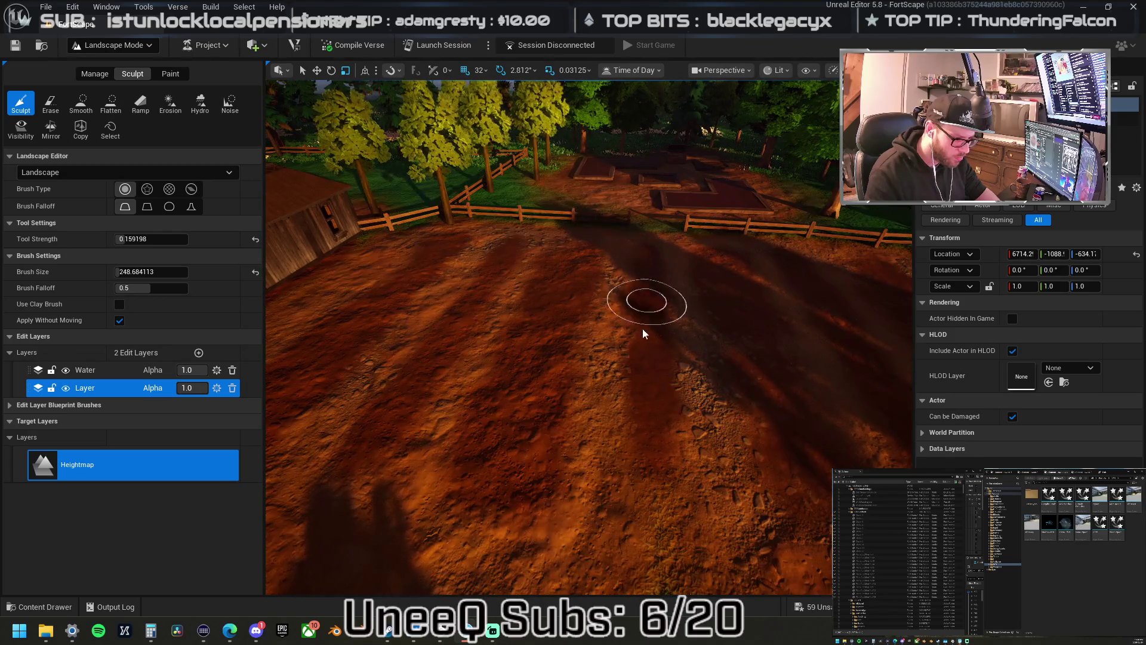
pyautogui.moveTo(645, 519); pyautogui.dragTo(645, 486)
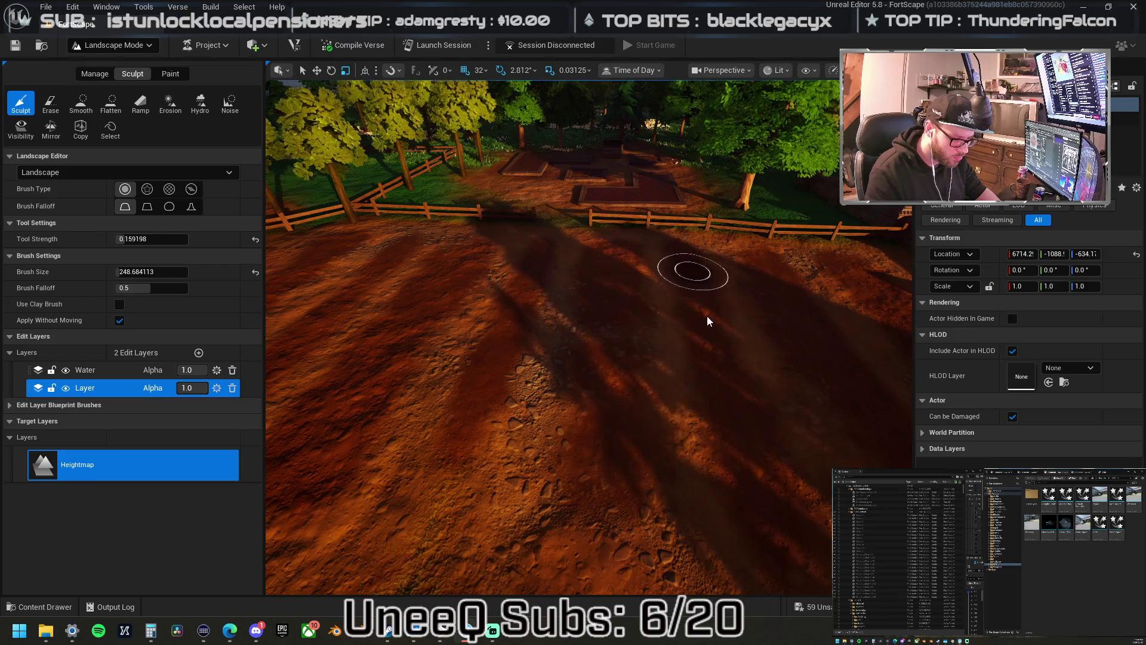
pyautogui.moveTo(770, 532)
pyautogui.mouseDown()
pyautogui.moveTo(800, 519)
pyautogui.moveTo(507, 526)
pyautogui.mouseUp()
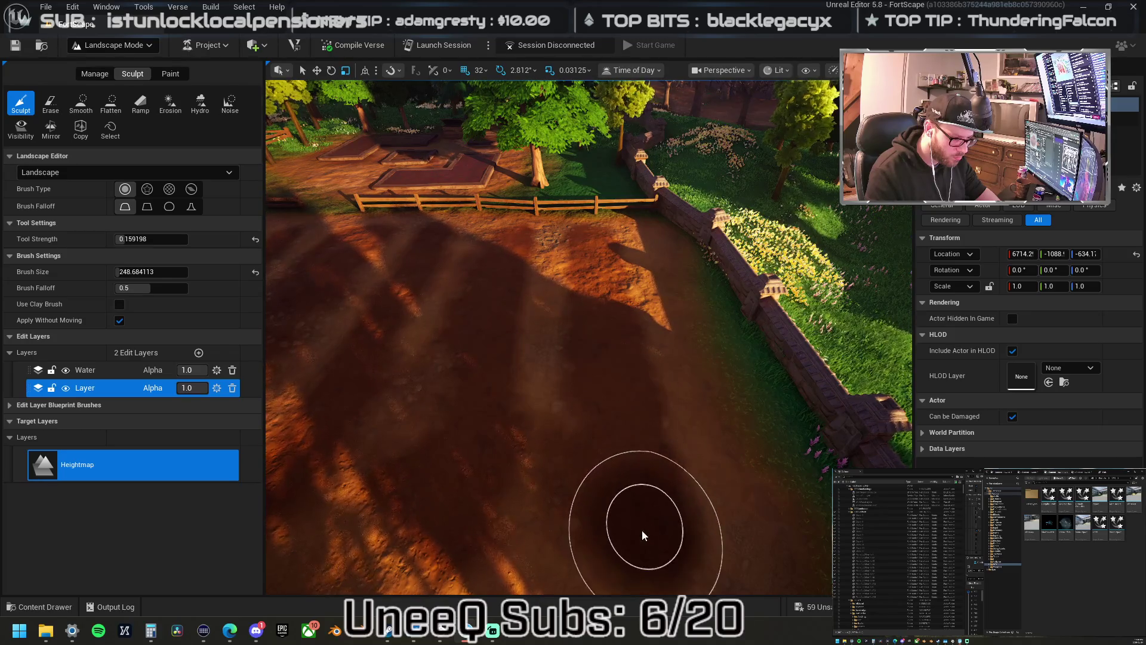
pyautogui.moveTo(546, 243); pyautogui.dragTo(627, 466)
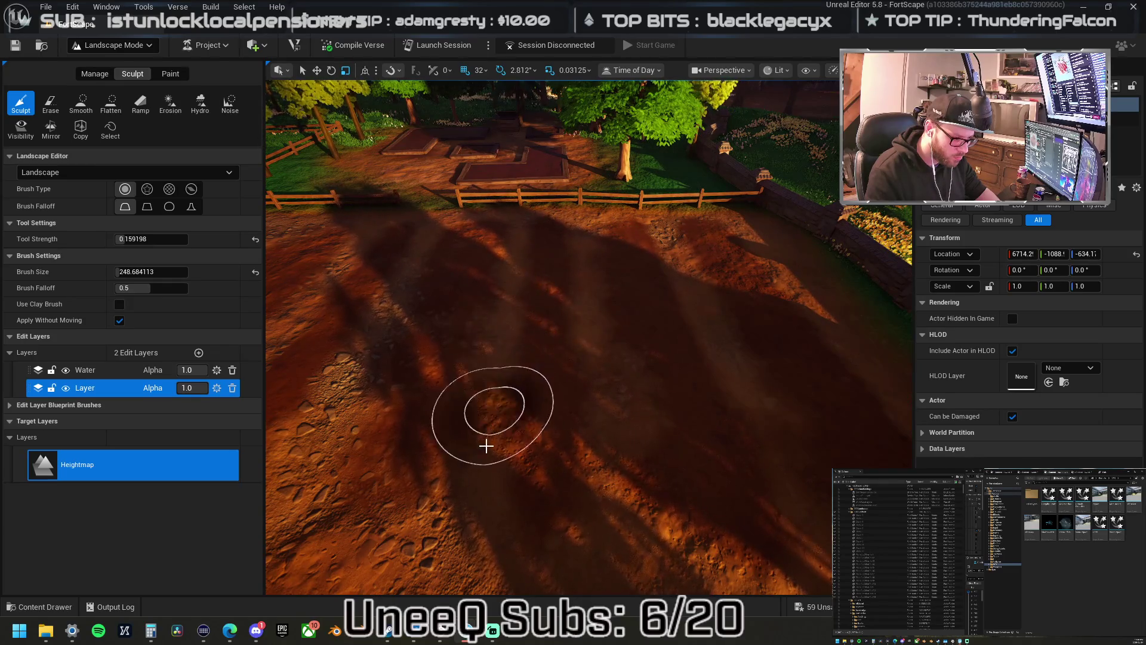
pyautogui.moveTo(486, 409)
pyautogui.mouseDown()
pyautogui.moveTo(639, 499)
pyautogui.moveTo(744, 508)
pyautogui.mouseUp()
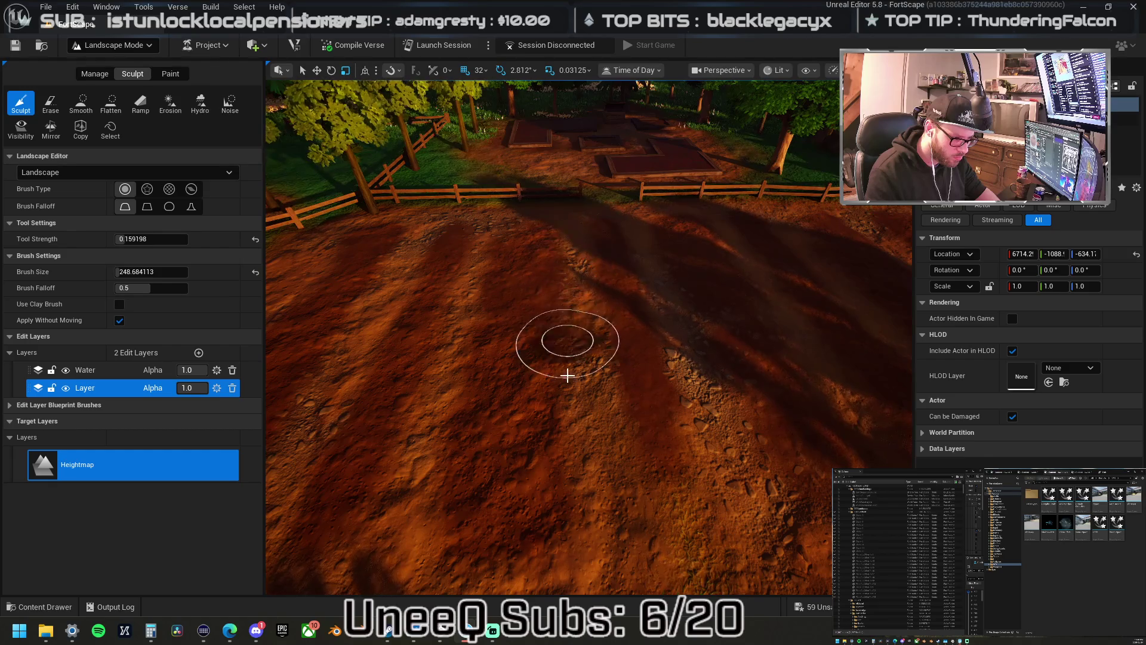
pyautogui.moveTo(586, 522); pyautogui.dragTo(610, 539)
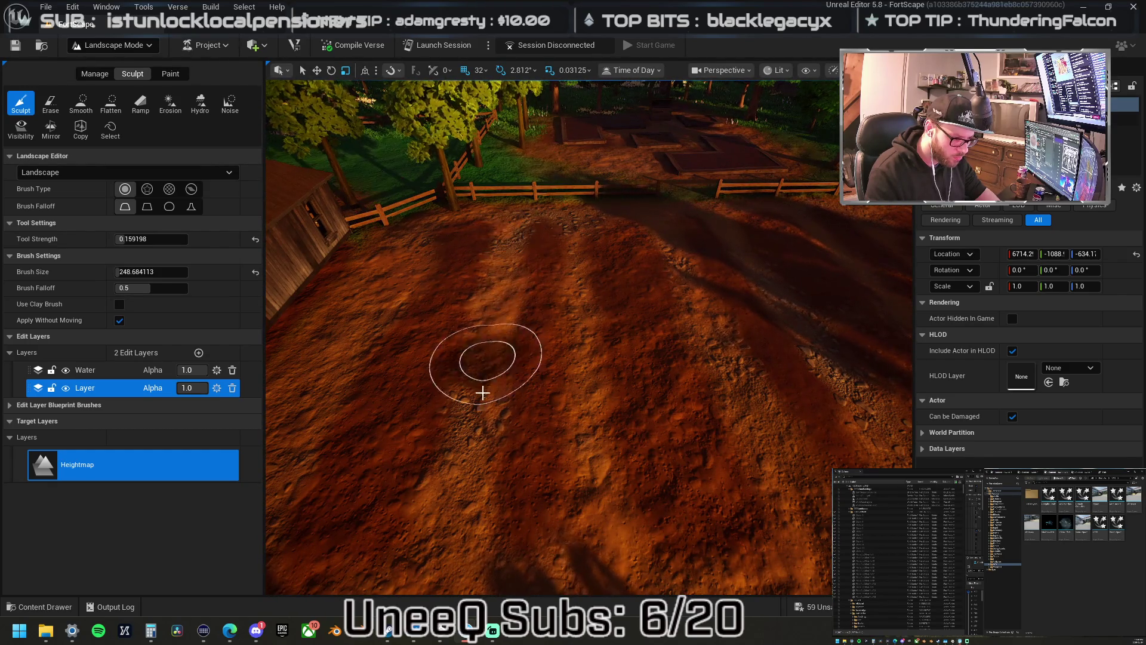
pyautogui.moveTo(453, 539); pyautogui.dragTo(576, 533)
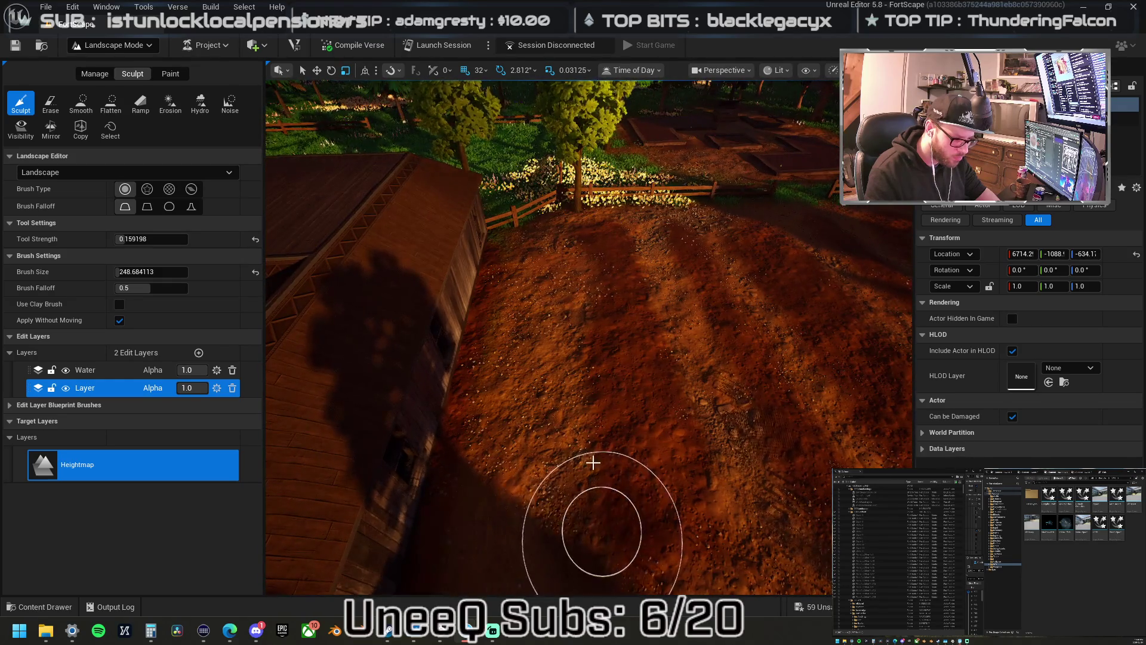
pyautogui.moveTo(558, 251)
pyautogui.mouseDown()
pyautogui.moveTo(557, 275)
pyautogui.moveTo(558, 263)
pyautogui.mouseUp()
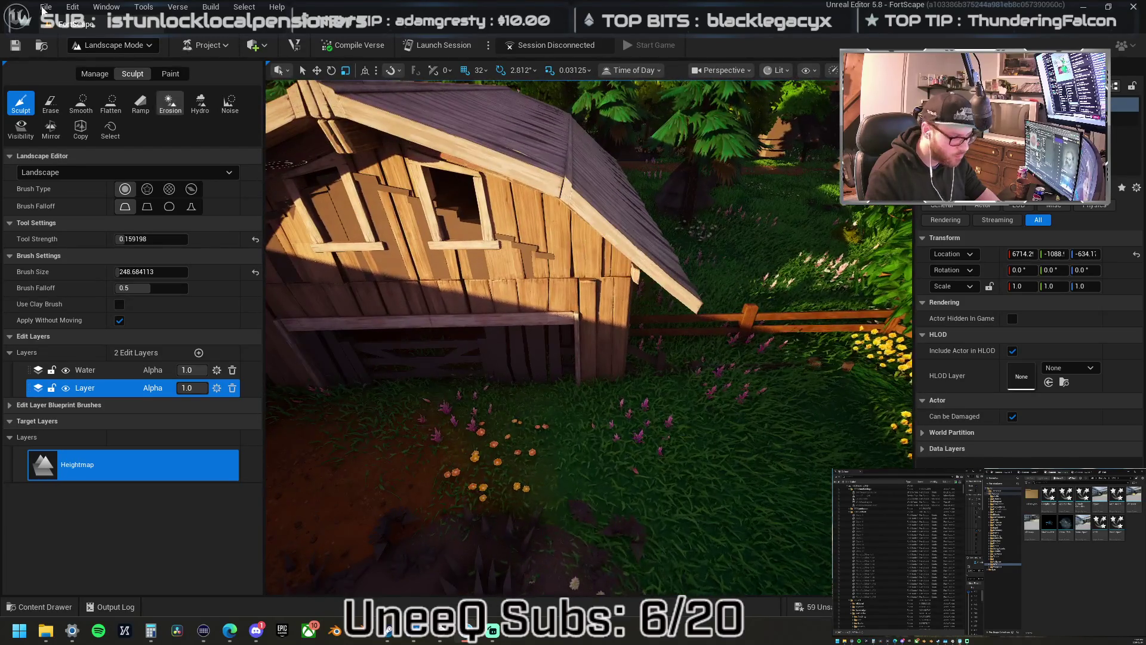
pyautogui.click(110, 45)
pyautogui.click(110, 58)
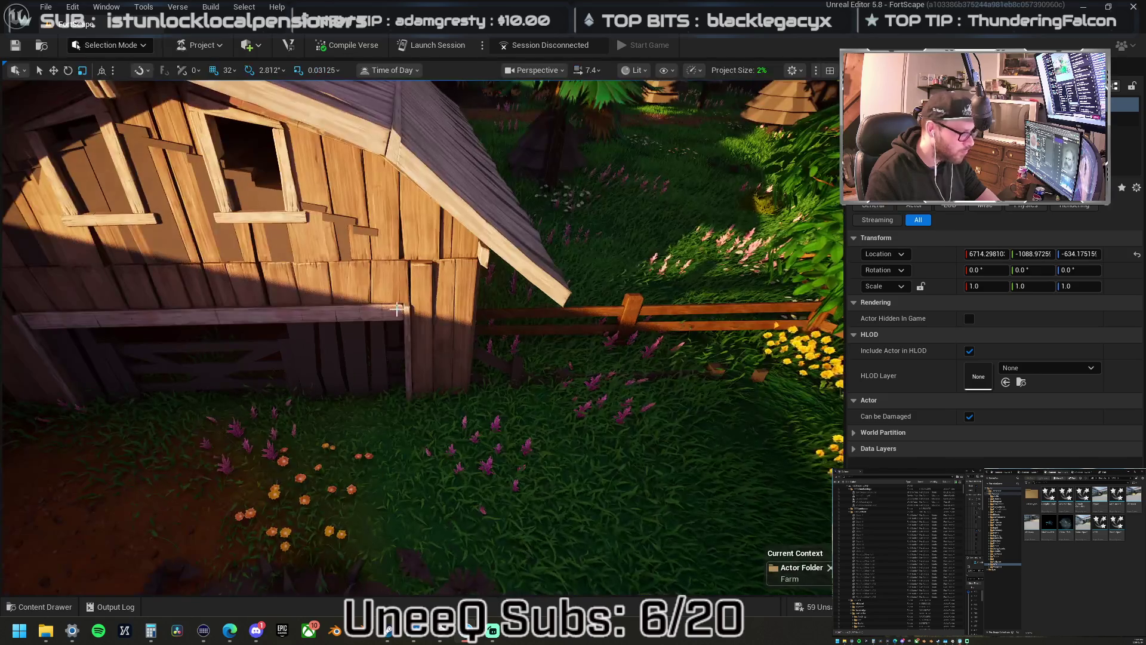
pyautogui.click(502, 317)
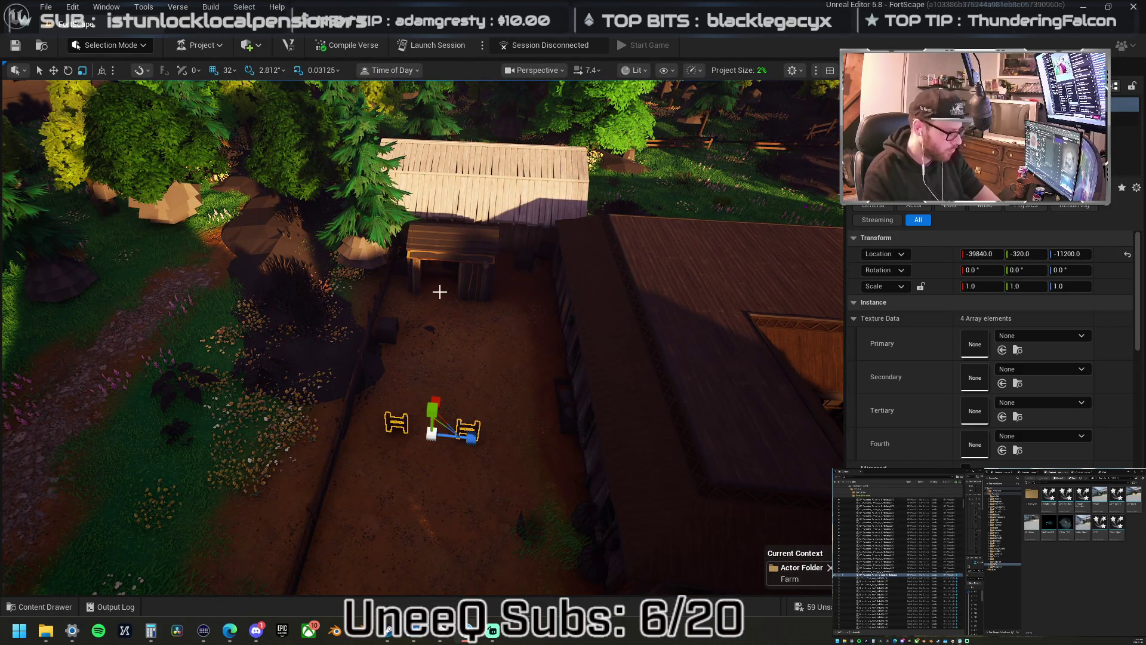
pyautogui.press('Escape')
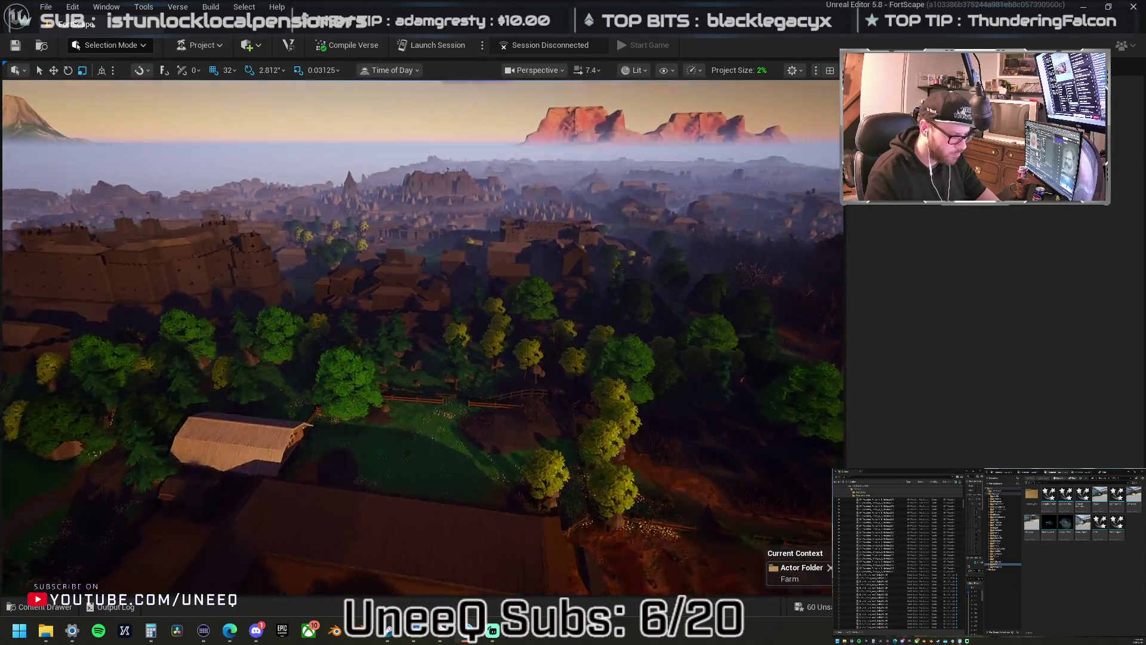
pyautogui.click(130, 52)
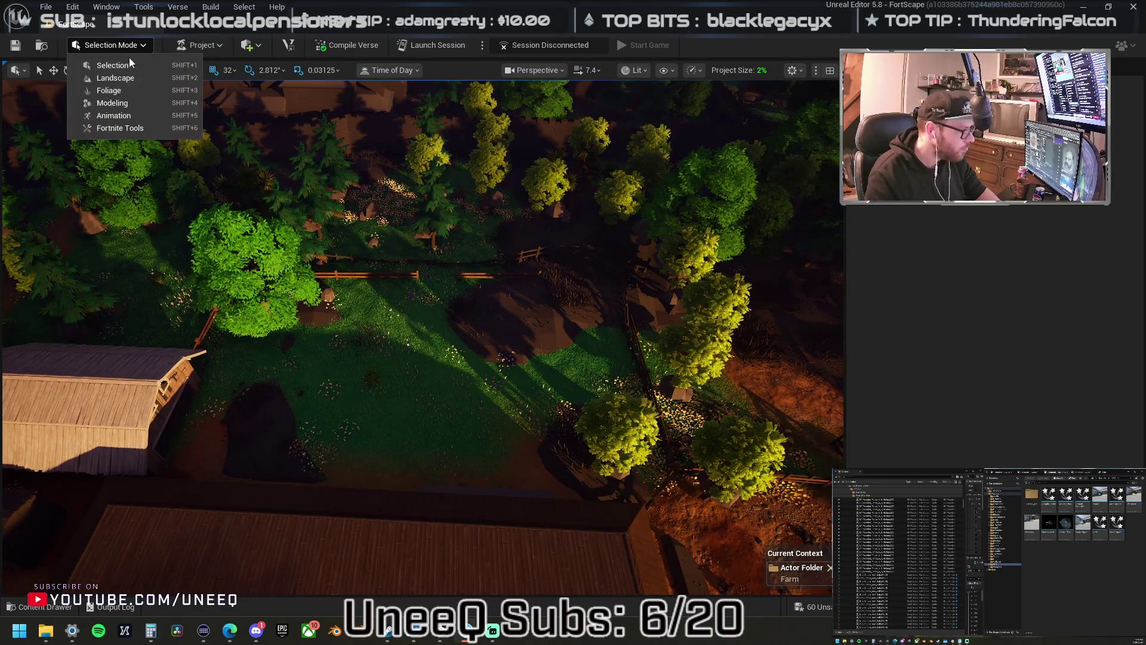
pyautogui.click(127, 78)
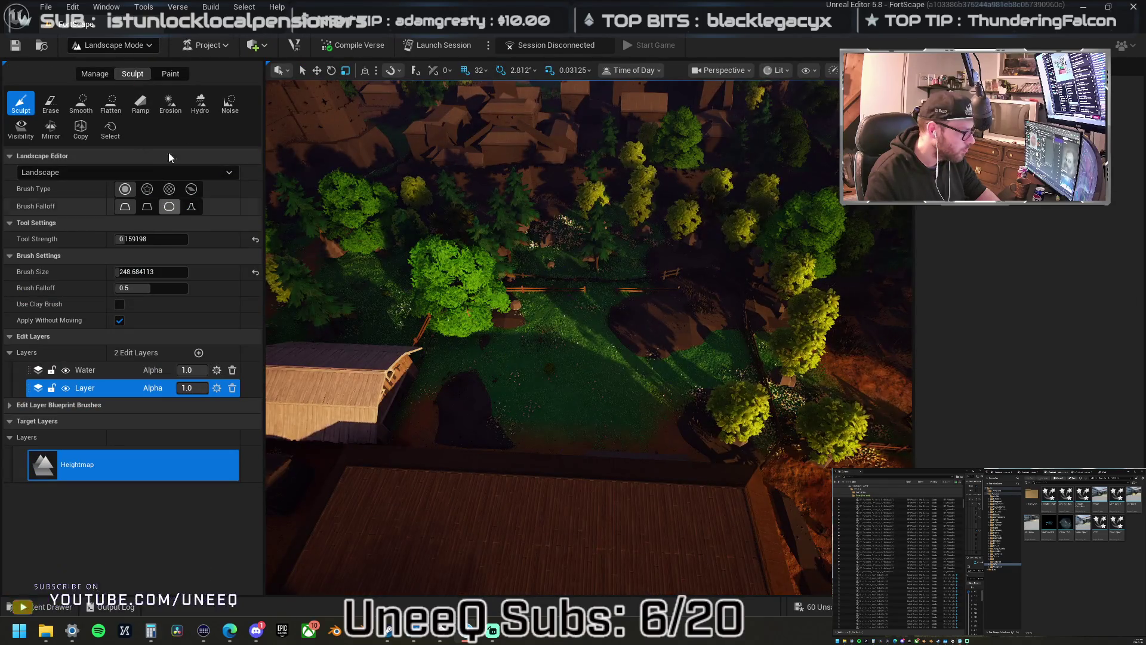
pyautogui.click(171, 74)
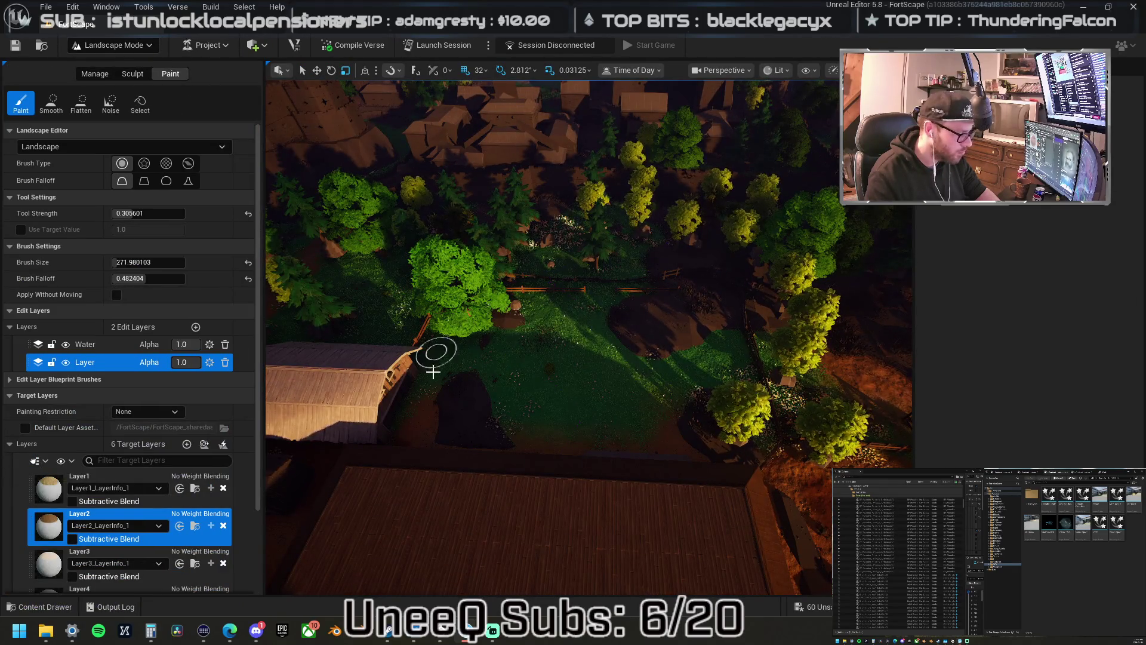
# - Paint Layer1 dirt over the grass beside the fence with a ~665-size brush
pyautogui.click(40, 482)
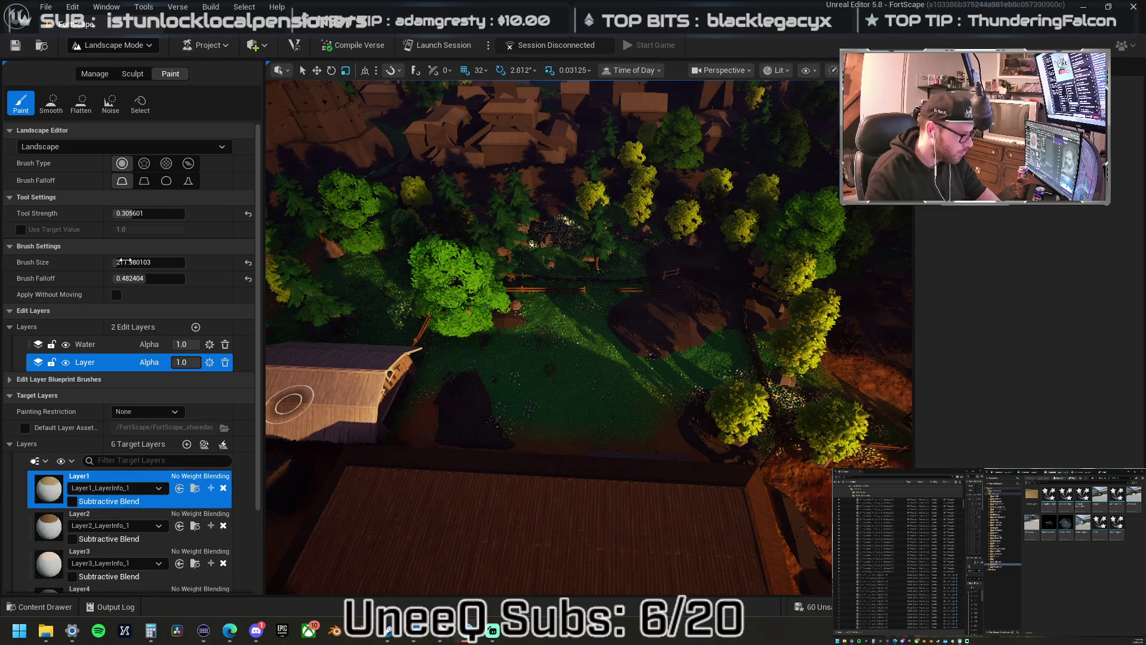
pyautogui.moveTo(122, 261); pyautogui.dragTo(174, 261)
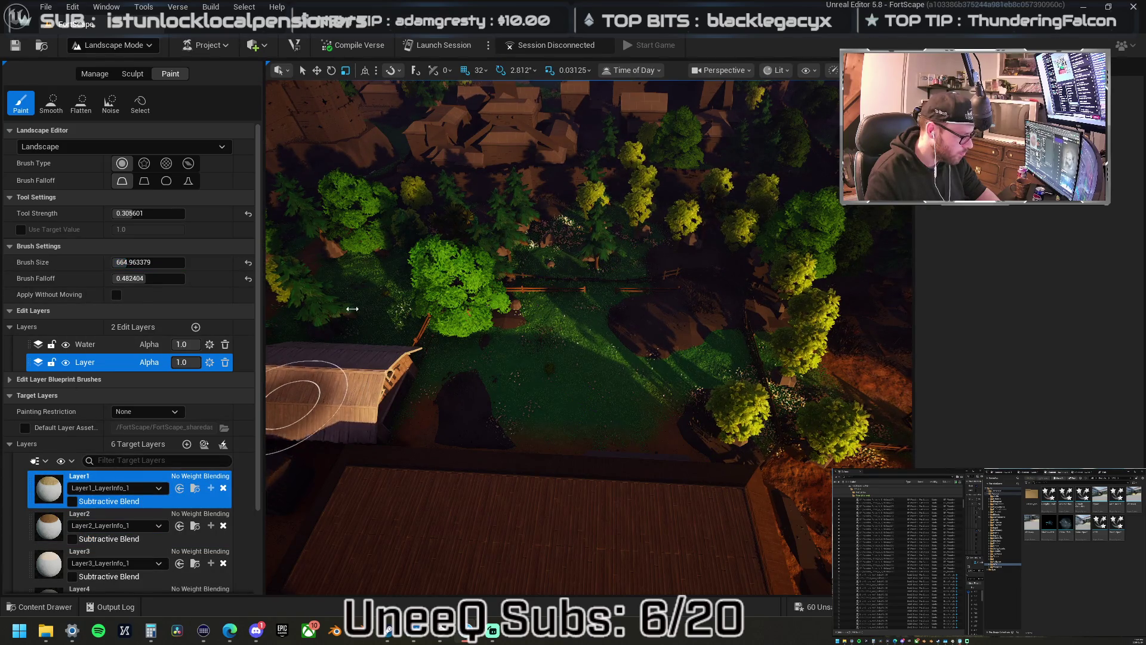
pyautogui.moveTo(619, 332); pyautogui.dragTo(696, 343)
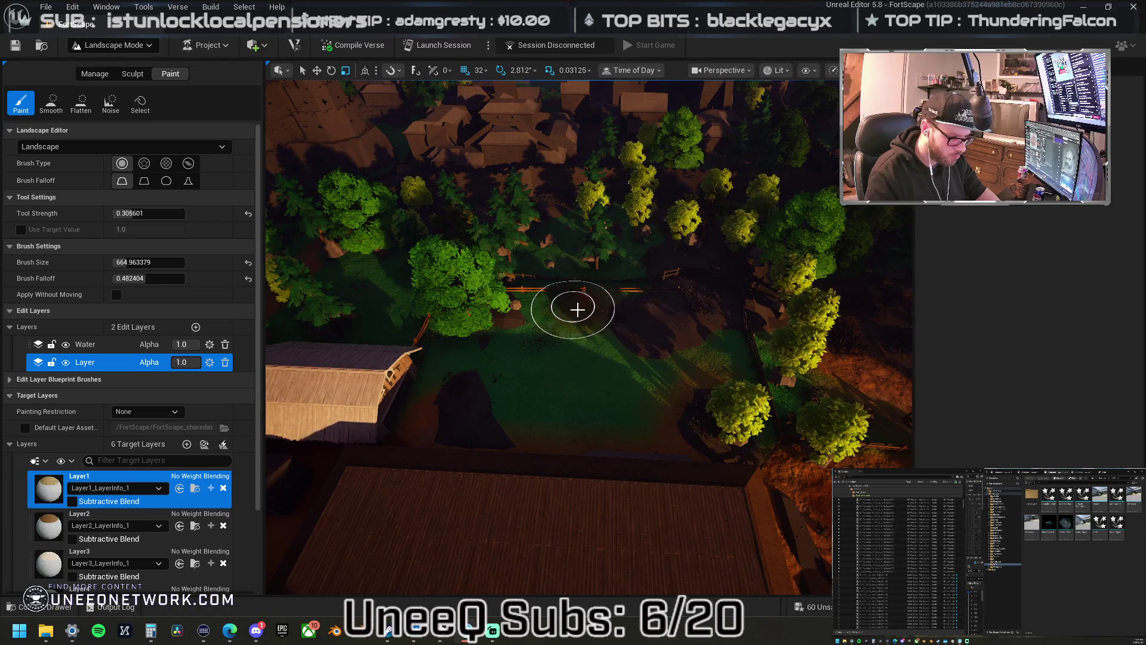
pyautogui.moveTo(527, 329); pyautogui.dragTo(545, 364)
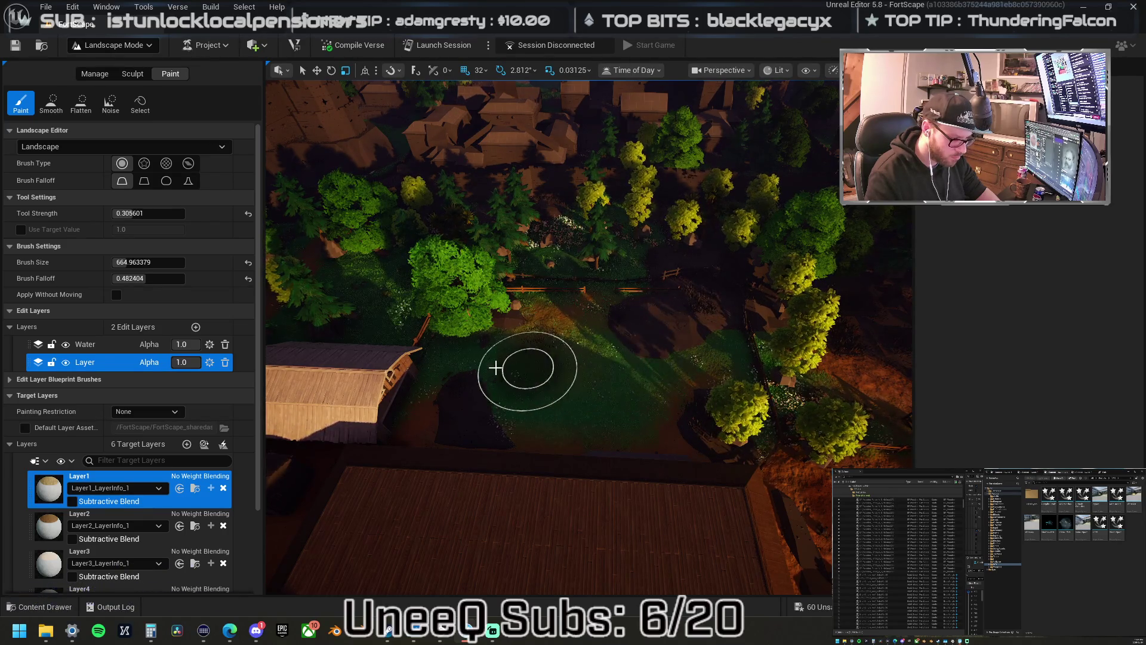
pyautogui.moveTo(353, 402); pyautogui.dragTo(353, 239)
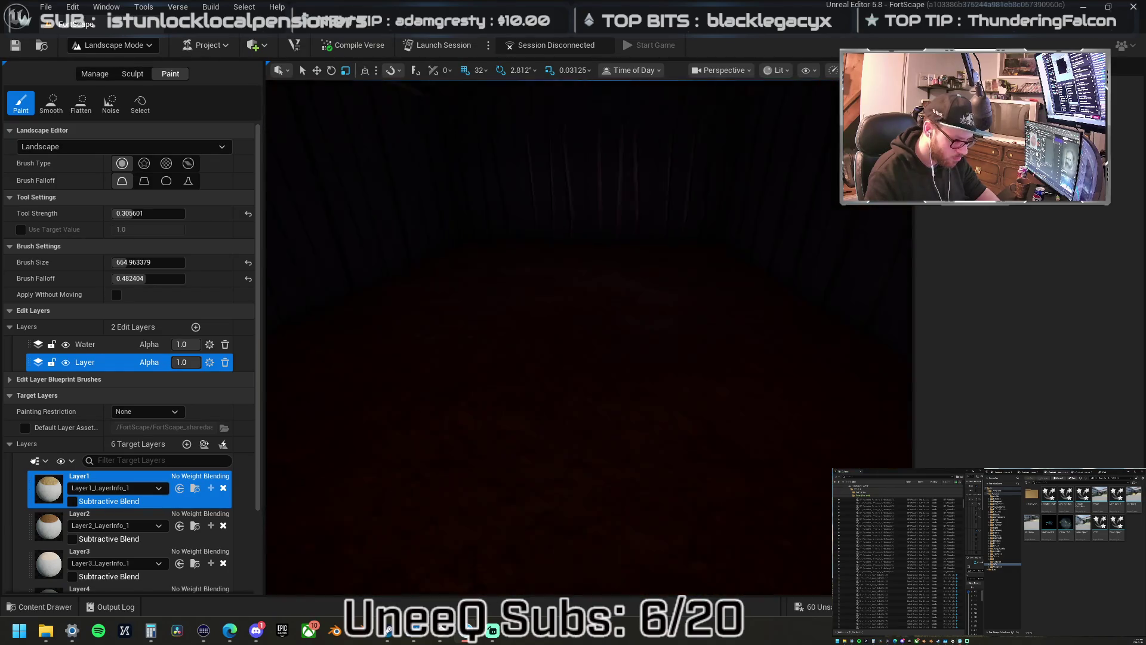
pyautogui.moveTo(645, 382); pyautogui.dragTo(644, 429)
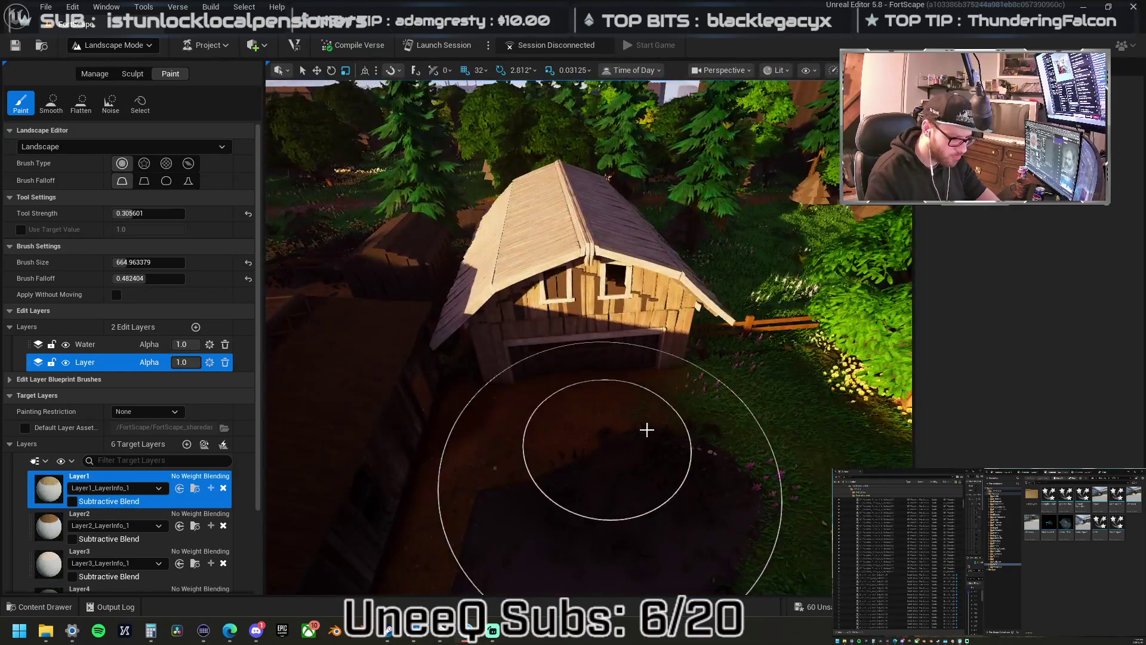
pyautogui.moveTo(775, 412); pyautogui.dragTo(577, 454)
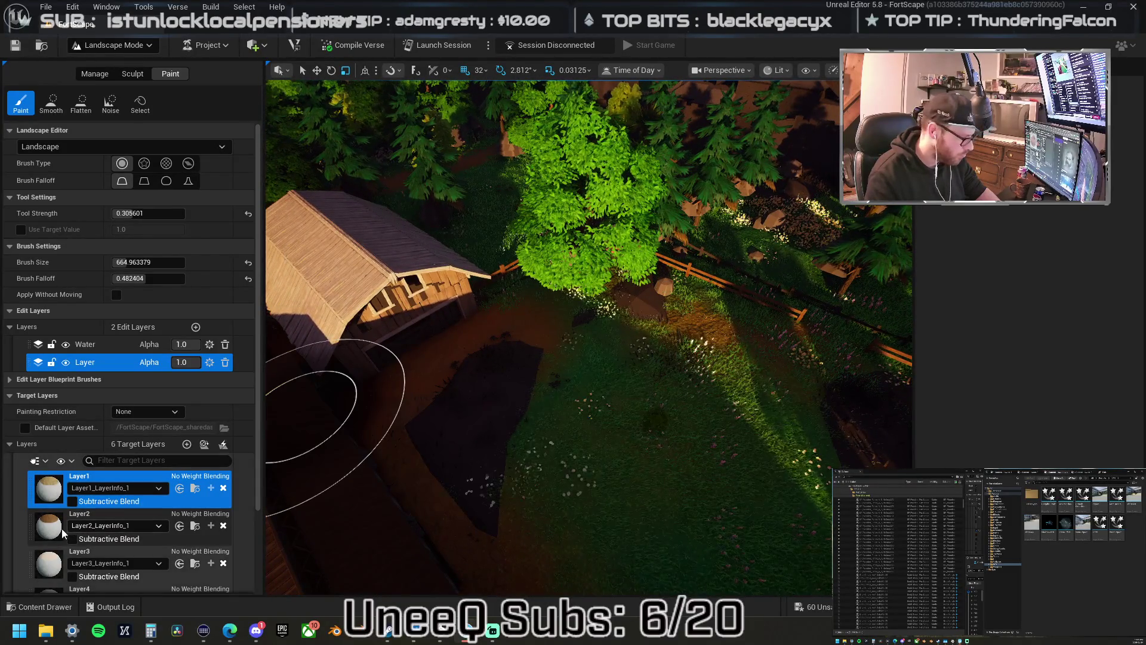
pyautogui.scroll(-2, 67, 537)
pyautogui.scroll(-2, 67, 538)
# - Select Layer6 as the paint target and fly to a top-down view of the cabin clearing
pyautogui.click(119, 559)
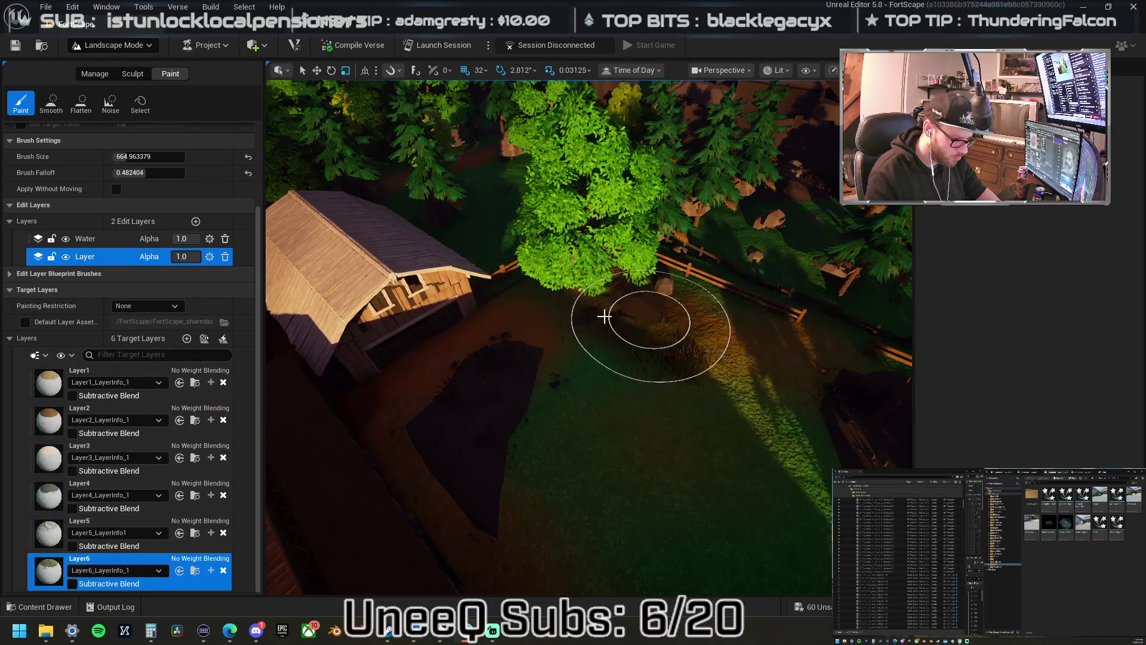
pyautogui.moveTo(523, 285)
pyautogui.mouseDown()
pyautogui.moveTo(565, 243)
pyautogui.moveTo(669, 356)
pyautogui.mouseUp()
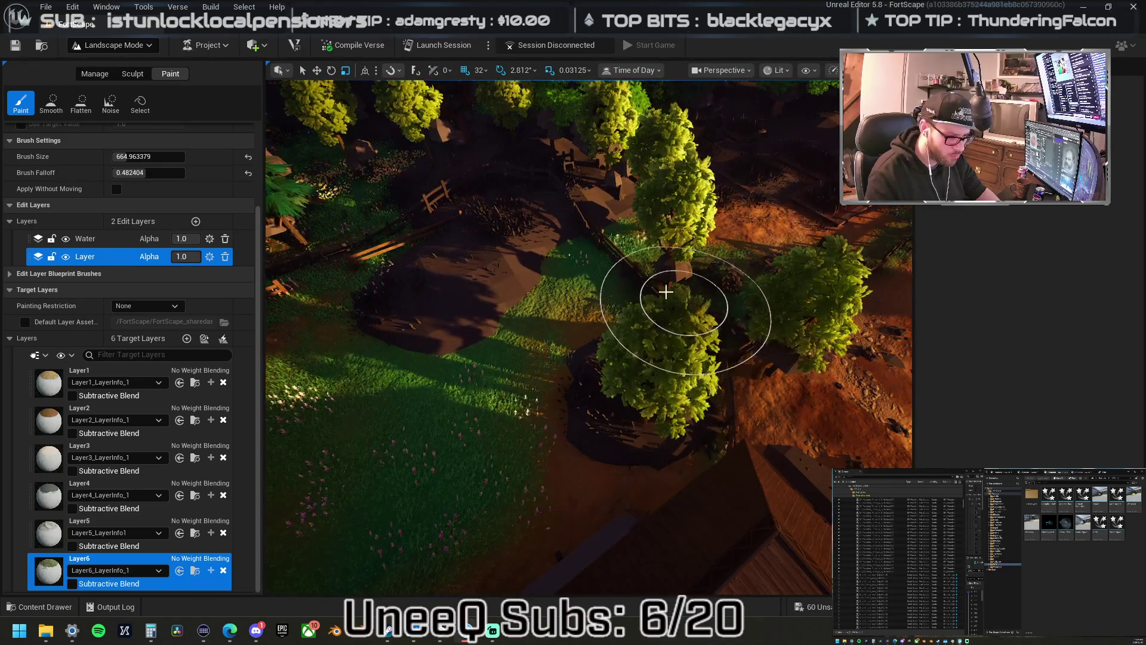
pyautogui.moveTo(581, 191); pyautogui.dragTo(591, 204)
pyautogui.moveTo(782, 268)
pyautogui.mouseDown()
pyautogui.moveTo(758, 292)
pyautogui.moveTo(789, 388)
pyautogui.mouseUp()
pyautogui.moveTo(571, 292); pyautogui.dragTo(565, 303)
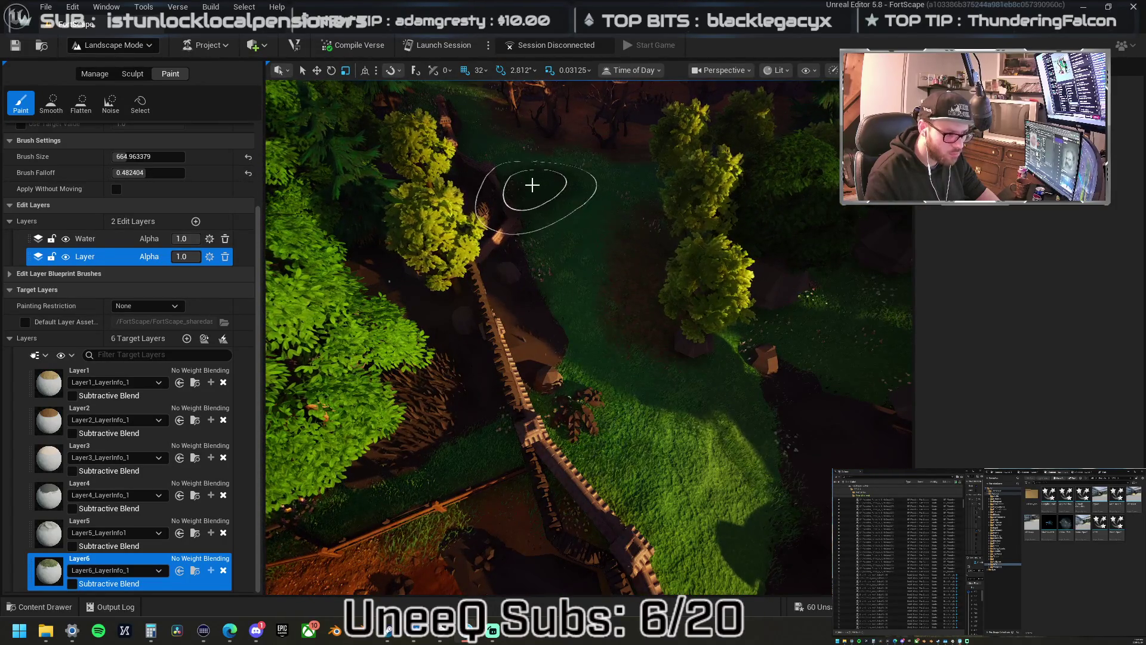
pyautogui.moveTo(495, 273)
pyautogui.mouseDown()
pyautogui.moveTo(495, 212)
pyautogui.moveTo(580, 294)
pyautogui.mouseUp()
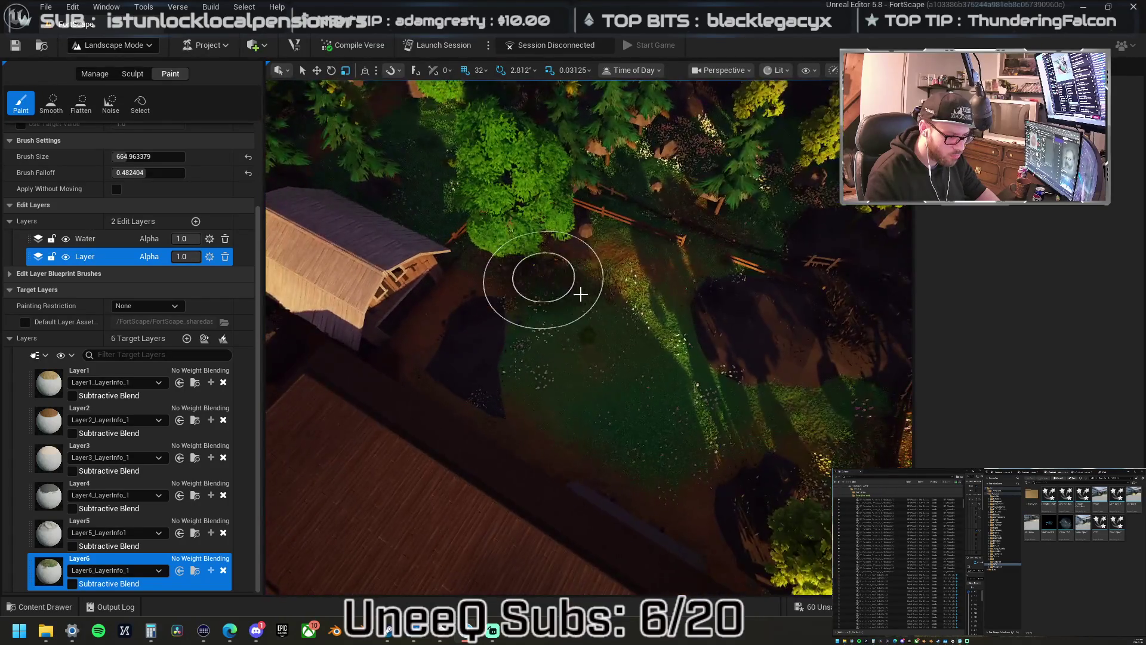
pyautogui.moveTo(552, 332); pyautogui.dragTo(524, 365)
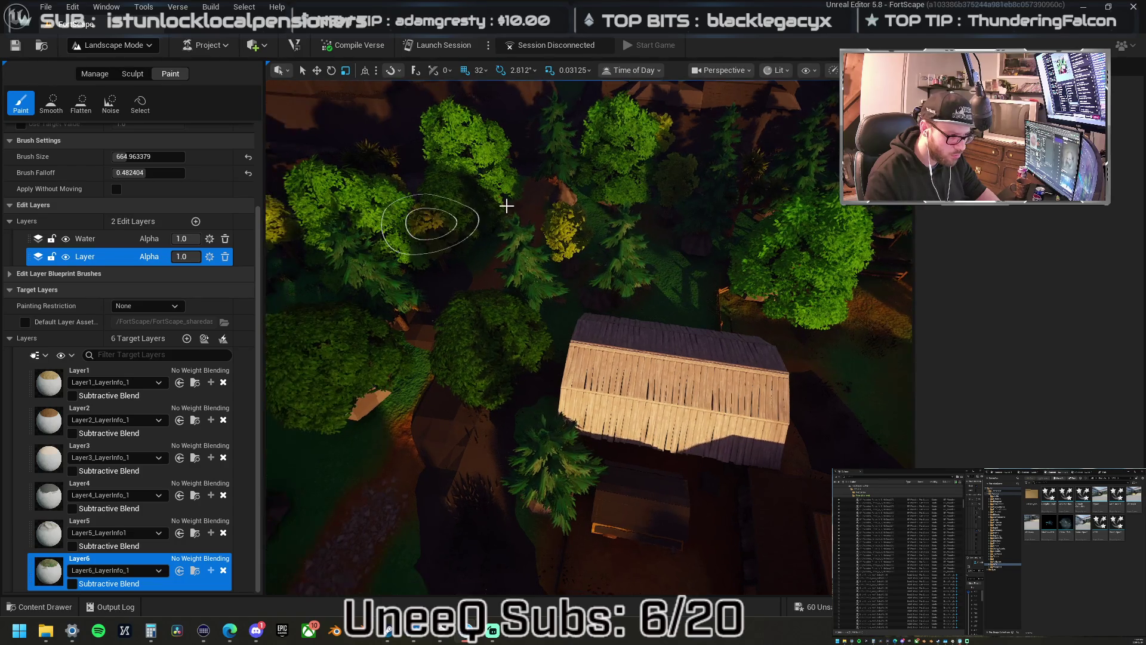
pyautogui.moveTo(558, 225); pyautogui.dragTo(572, 244)
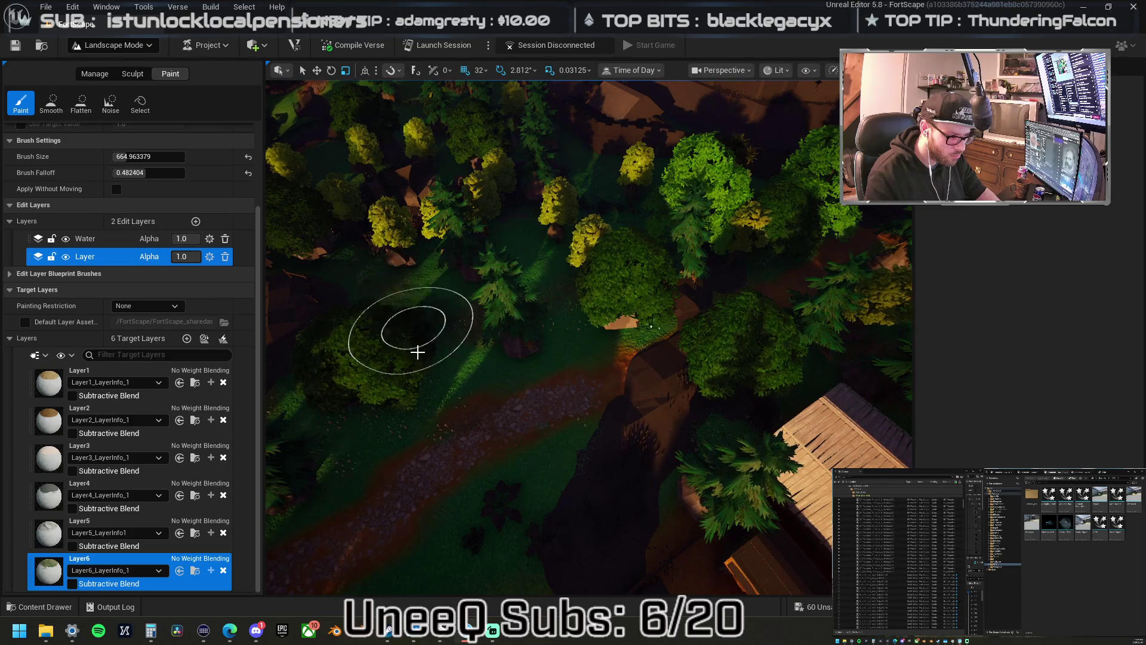
pyautogui.moveTo(442, 385); pyautogui.dragTo(512, 345)
pyautogui.moveTo(586, 325); pyautogui.dragTo(545, 307)
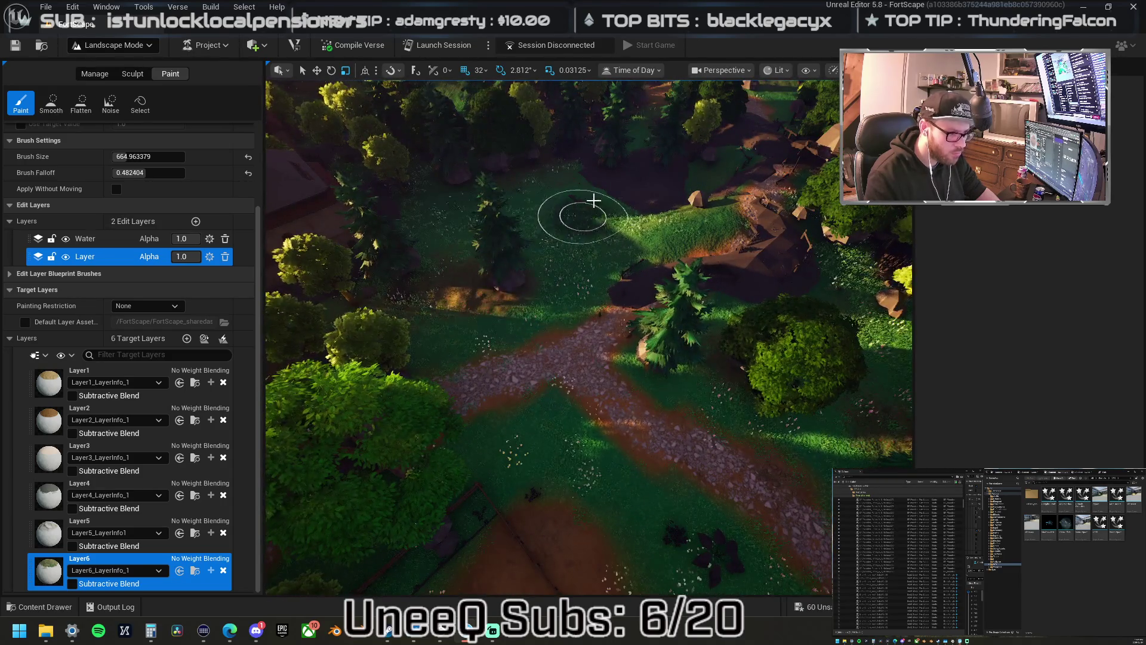
pyautogui.moveTo(627, 233)
pyautogui.mouseDown()
pyautogui.moveTo(609, 244)
pyautogui.moveTo(670, 384)
pyautogui.mouseUp()
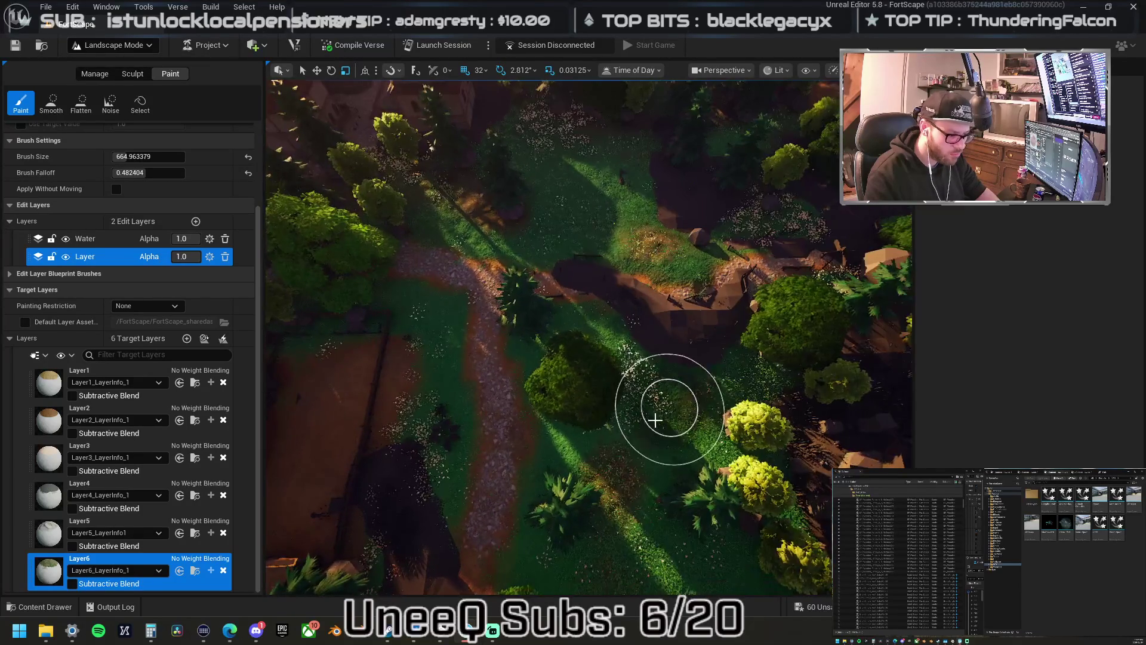
pyautogui.moveTo(553, 342); pyautogui.dragTo(553, 380)
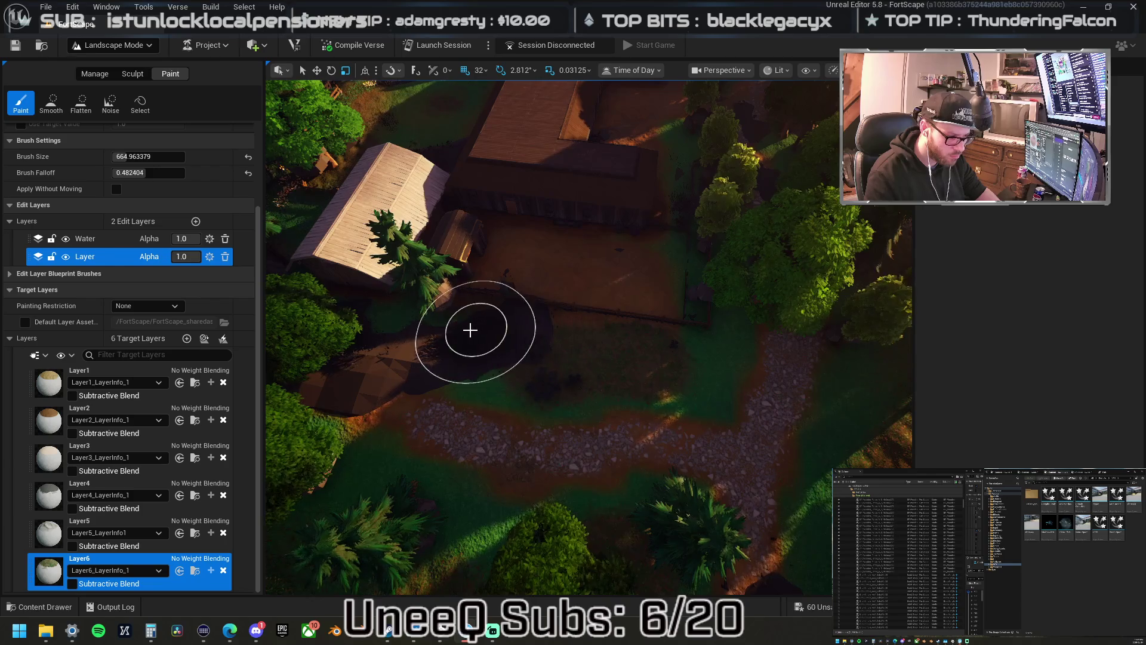
# - Paint Layer6 over the clearing ground beside the path to make it greener
pyautogui.click(119, 371)
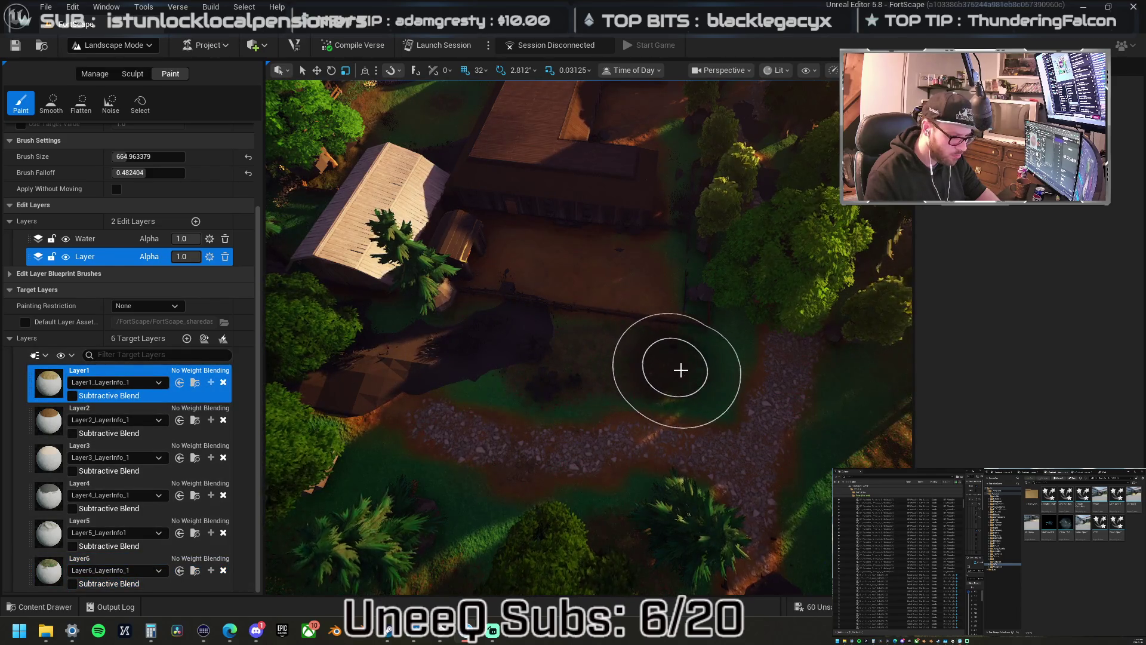
pyautogui.click(120, 561)
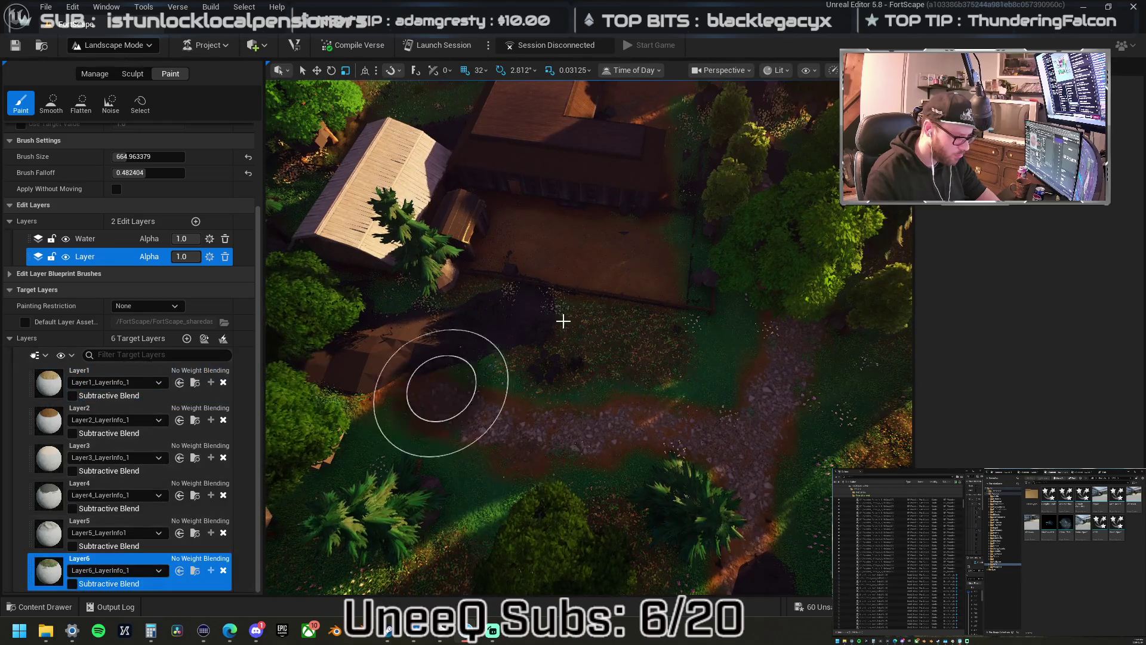
pyautogui.moveTo(687, 372); pyautogui.dragTo(661, 356)
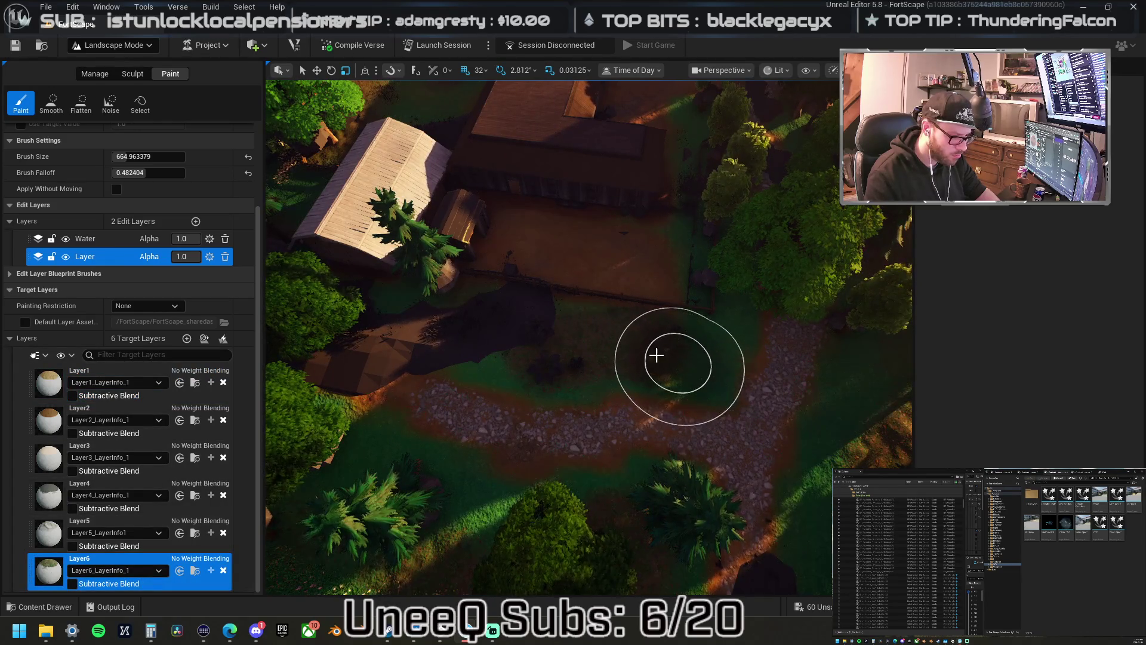
pyautogui.scroll(5, 629, 349)
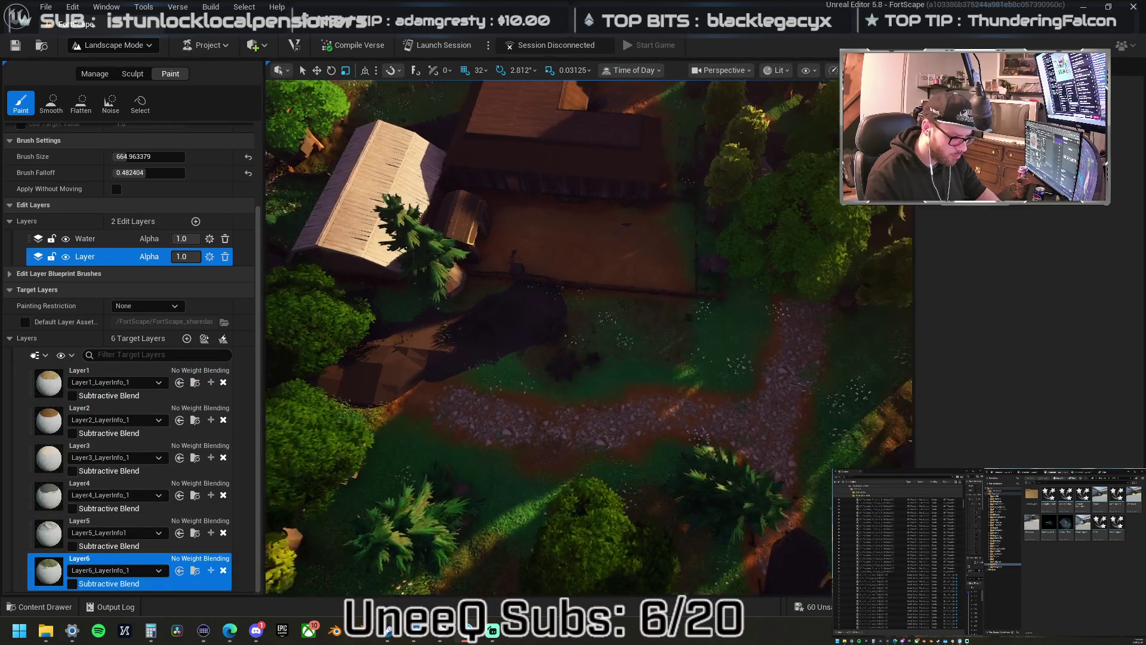
pyautogui.scroll(-5, 529, 314)
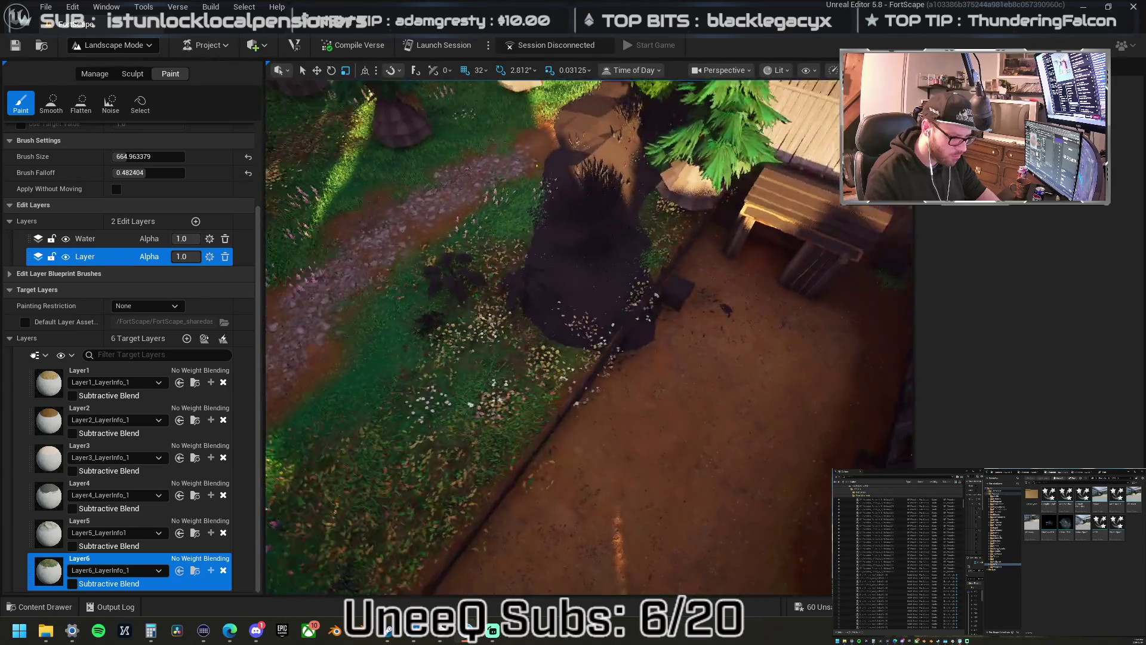
# - Paint the dirt inside the fence corner greener and darker with Layer6
pyautogui.moveTo(529, 315); pyautogui.dragTo(527, 338)
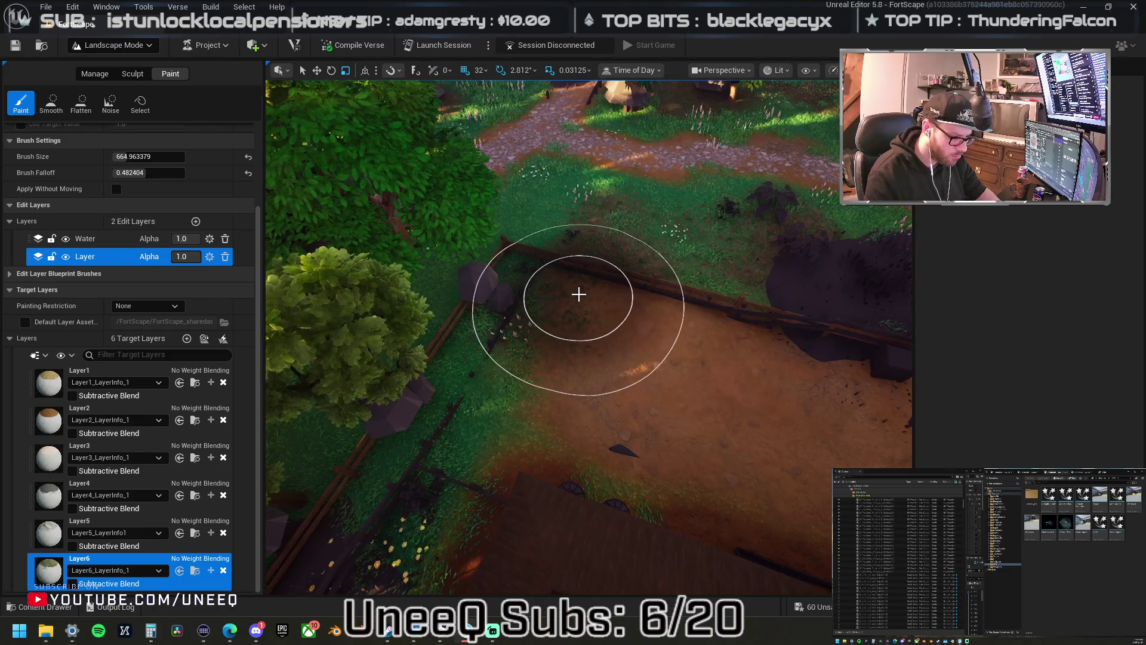
pyautogui.scroll(3, 550, 333)
pyautogui.moveTo(594, 316)
pyautogui.mouseDown()
pyautogui.moveTo(478, 384)
pyautogui.moveTo(488, 432)
pyautogui.moveTo(548, 341)
pyautogui.moveTo(736, 328)
pyautogui.mouseUp()
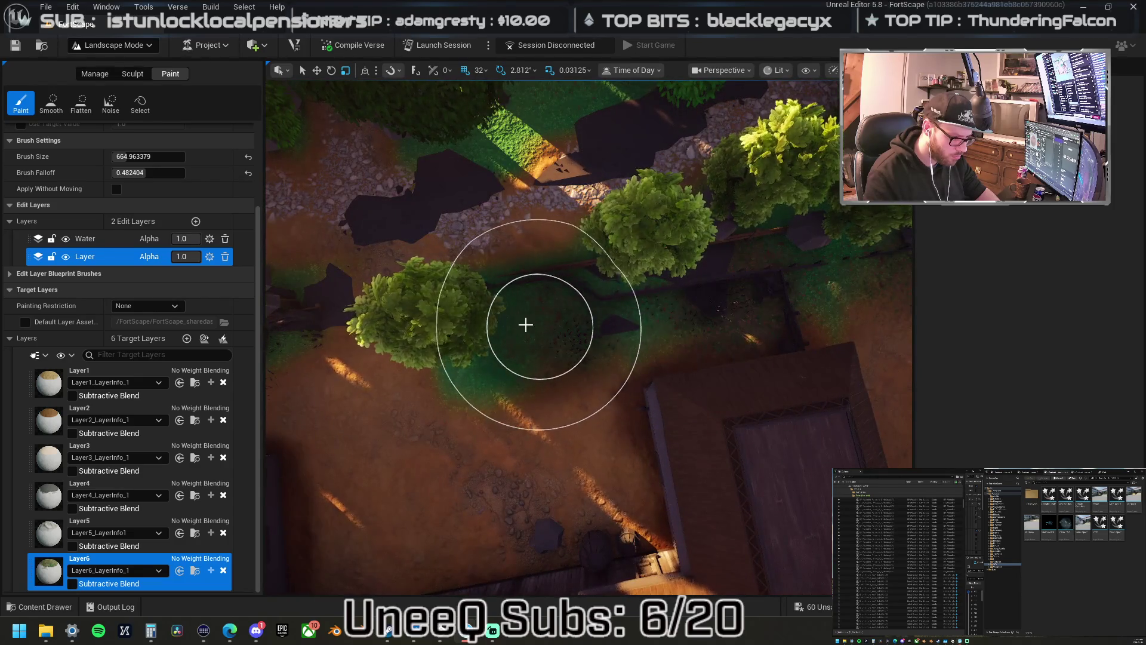
pyautogui.moveTo(616, 297); pyautogui.dragTo(557, 296)
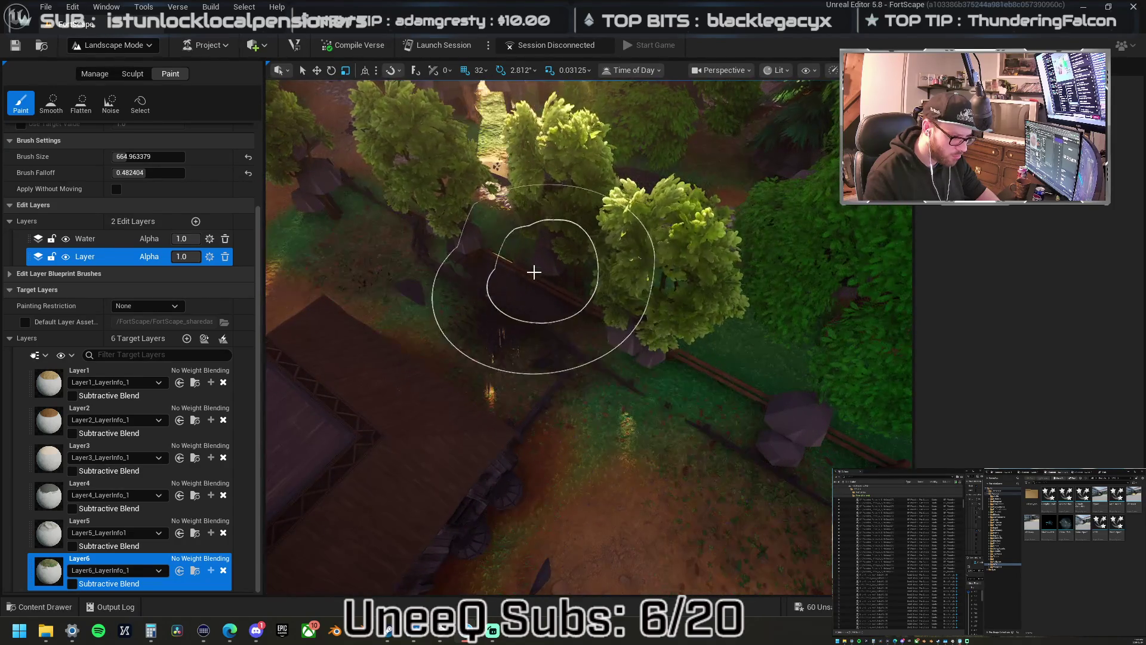
pyautogui.click(114, 45)
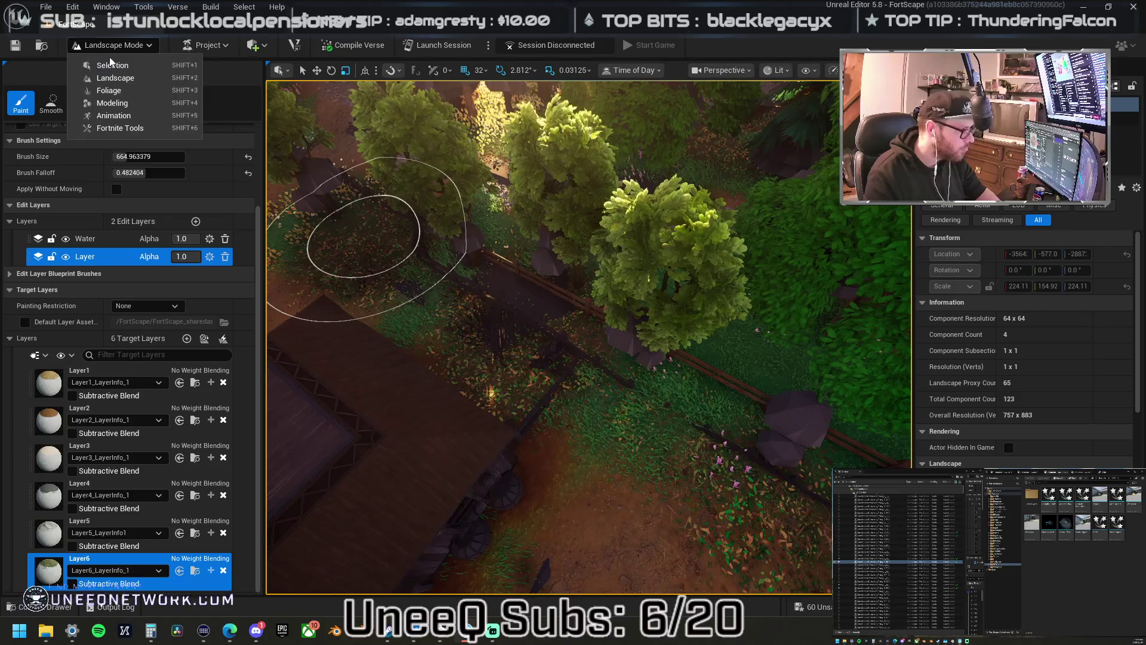
# - Switch to Selection Mode and select the fence segment beside the tree
pyautogui.click(112, 63)
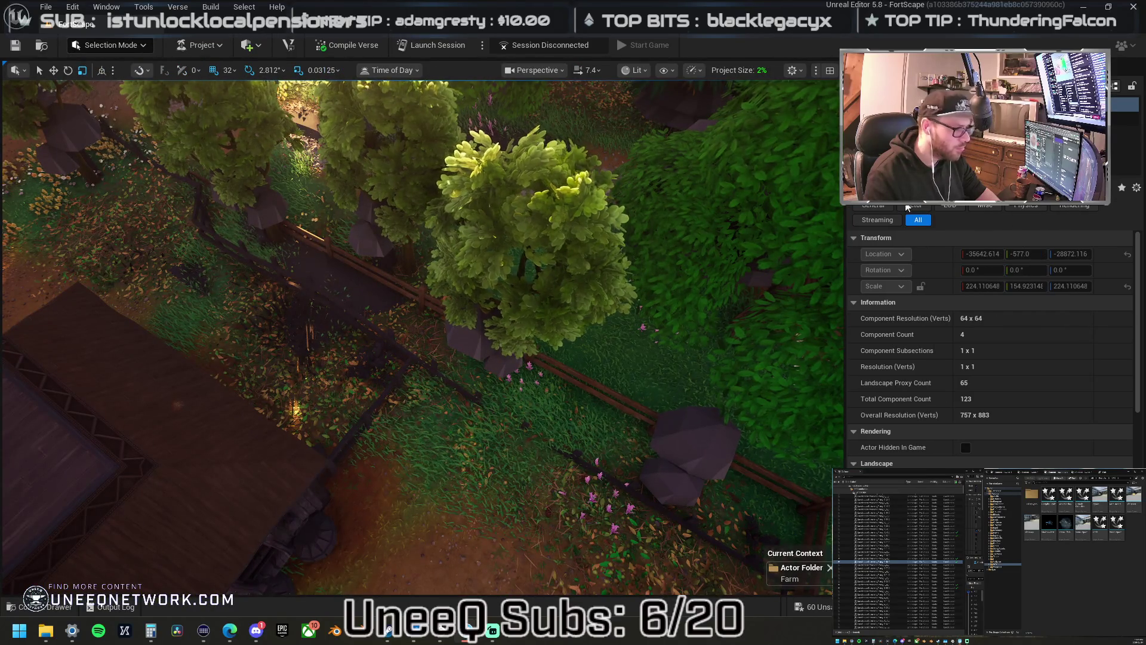
pyautogui.click(859, 512)
pyautogui.click(851, 511)
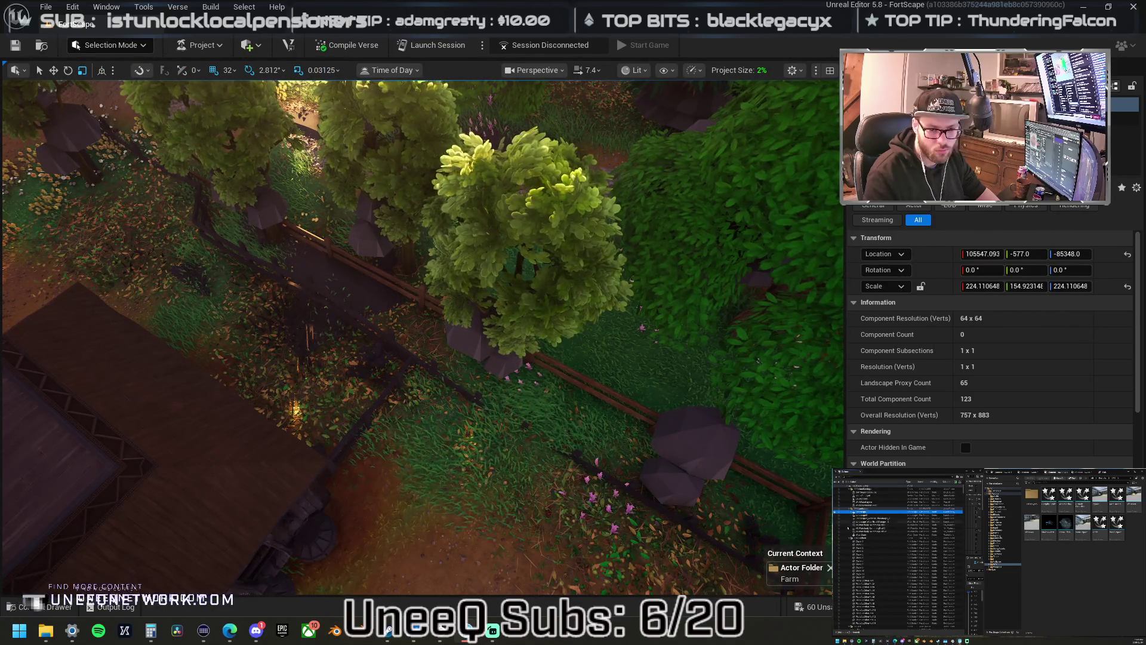
pyautogui.scroll(10, 287, 233)
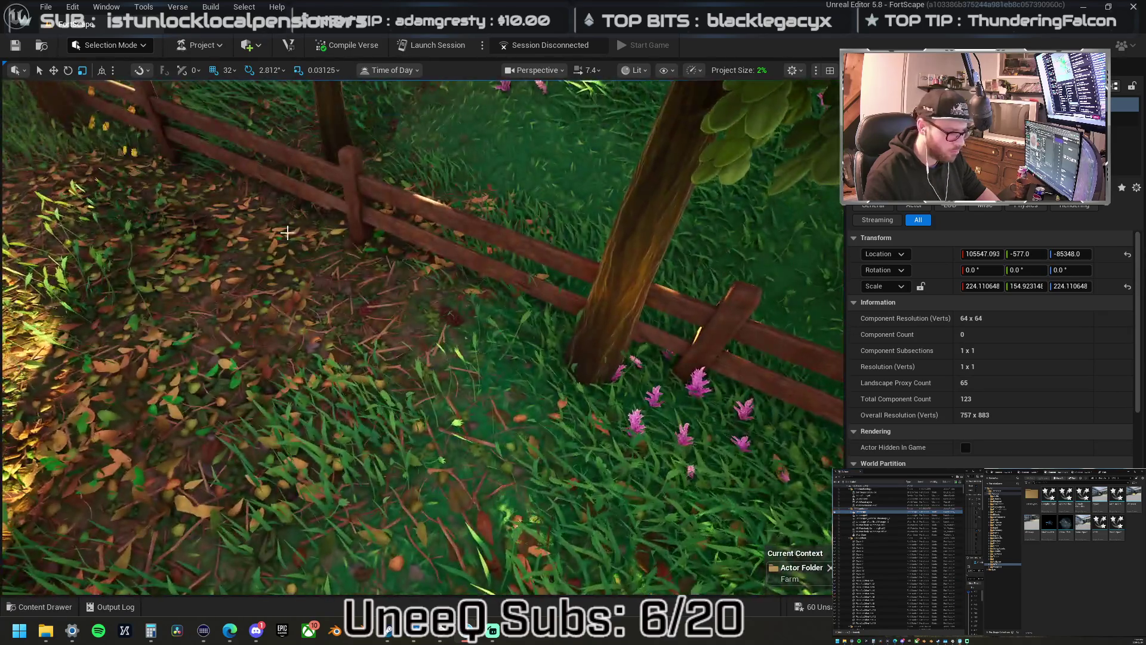
pyautogui.scroll(-5, 287, 232)
pyautogui.click(467, 309)
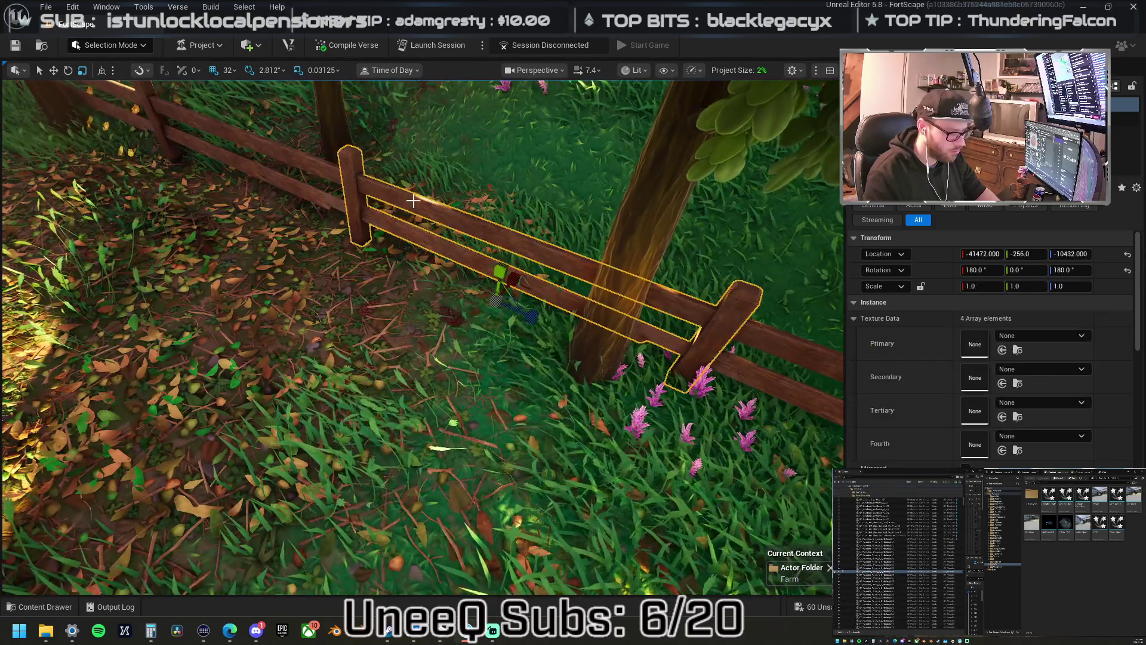
pyautogui.press('f')
# - Rotate the fence segment 90 degrees and slide it along its length
pyautogui.press('e')
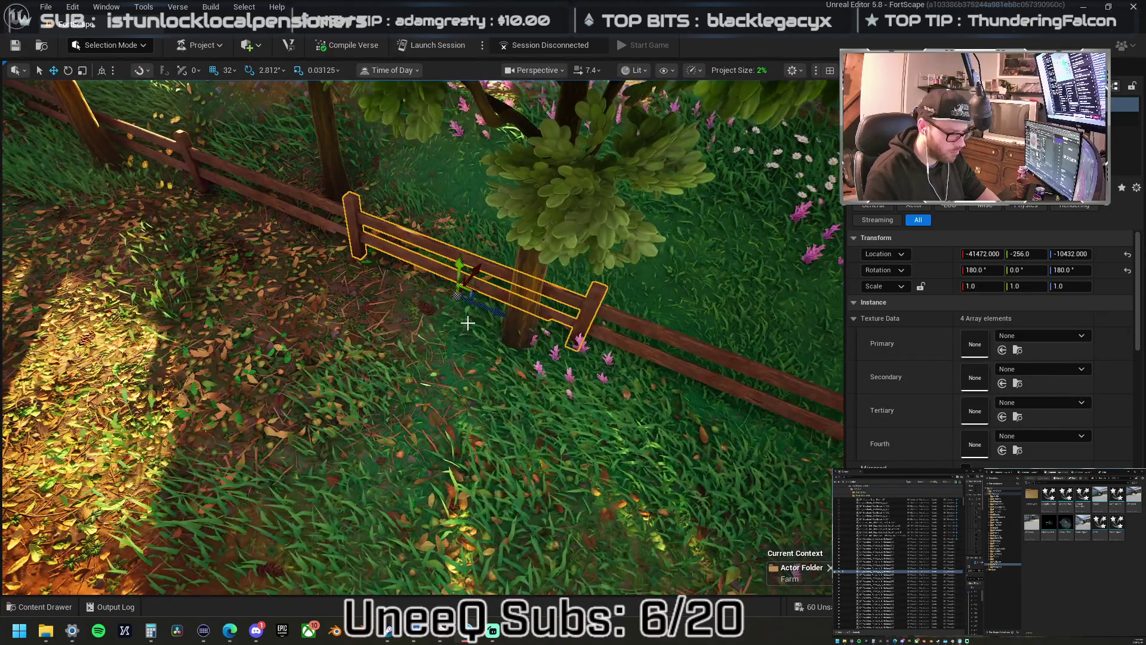
pyautogui.moveTo(440, 292); pyautogui.dragTo(421, 343)
pyautogui.press('w')
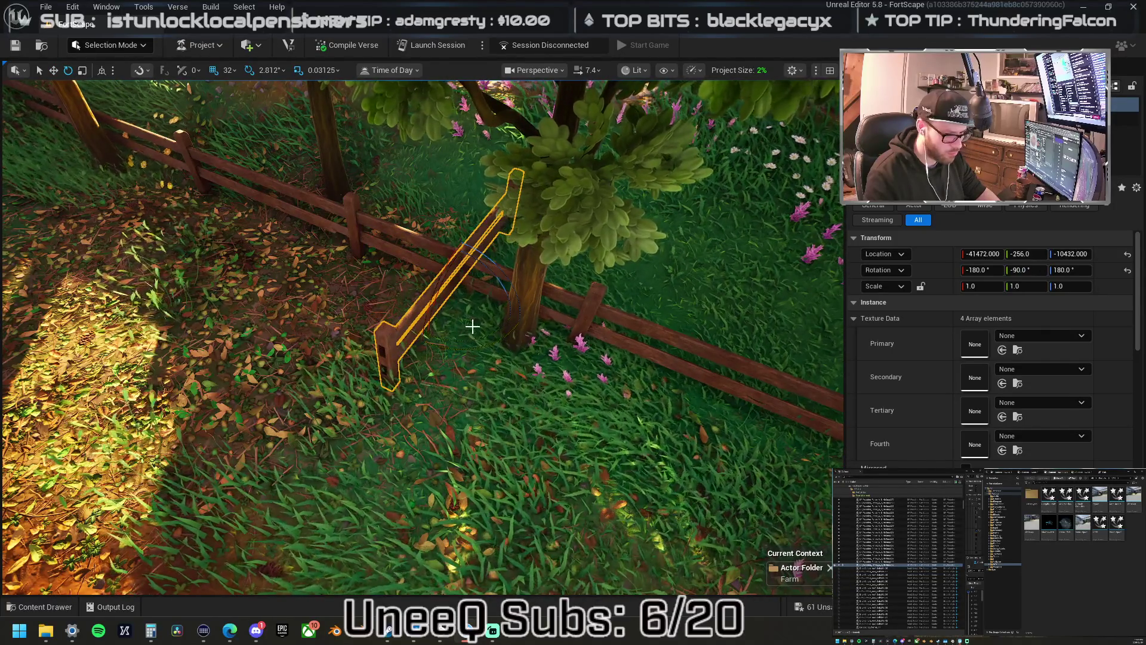
pyautogui.moveTo(478, 266); pyautogui.dragTo(417, 338)
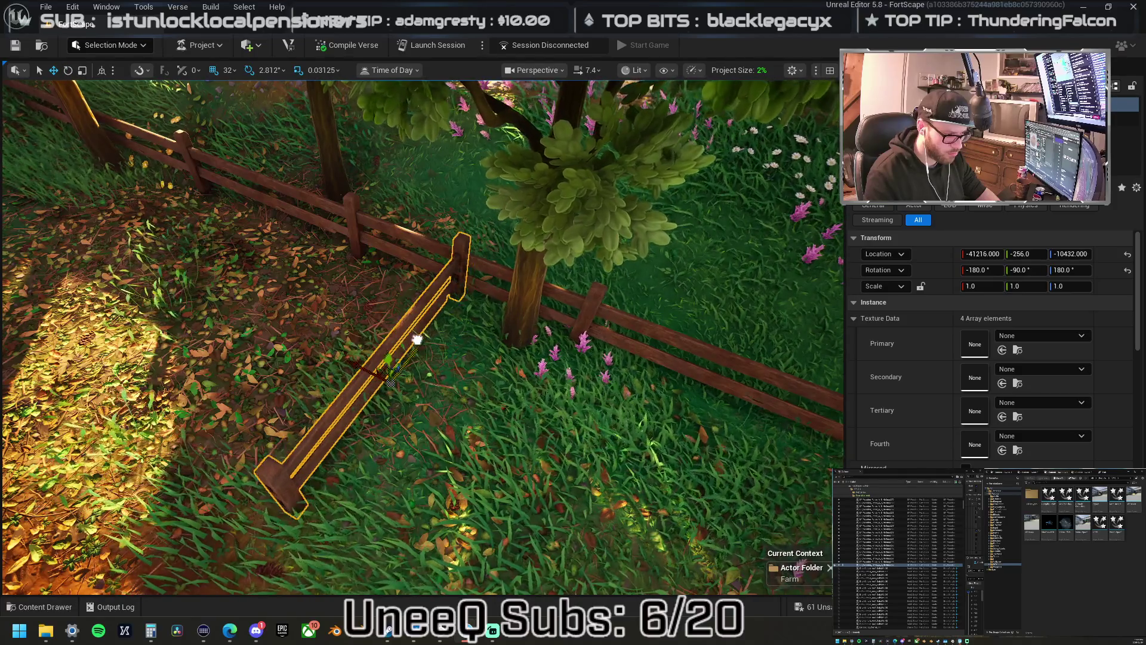
pyautogui.press('f')
pyautogui.scroll(-3, 517, 349)
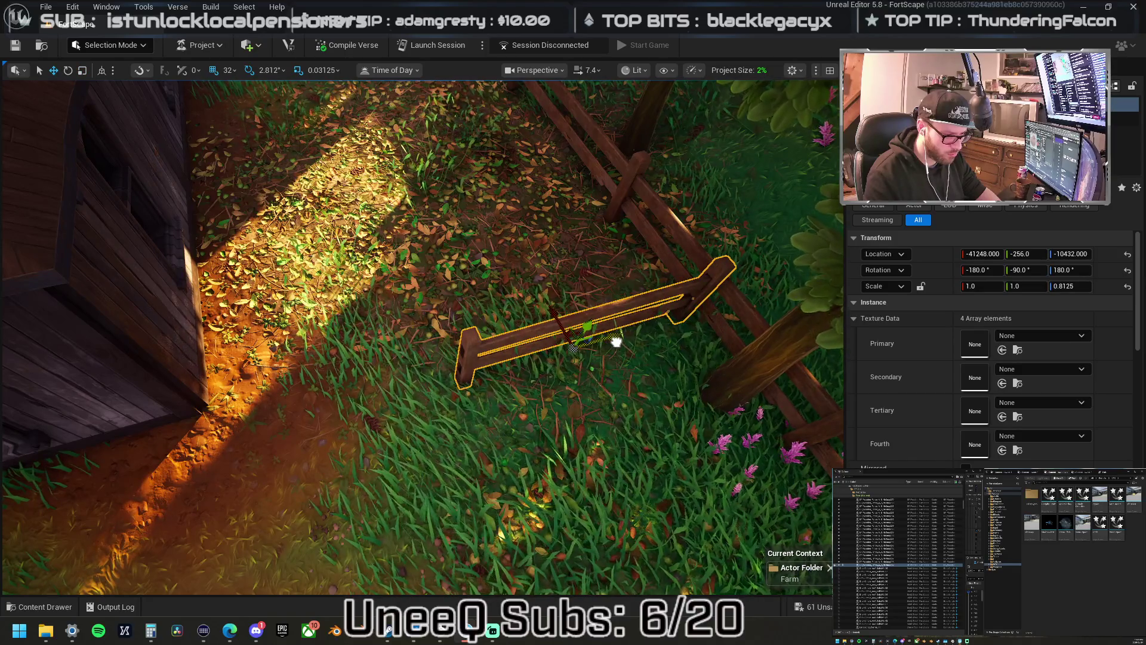
# - Move the fence rail toward the barn wall and duplicate it, turning the copy slightly
pyautogui.moveTo(603, 341); pyautogui.dragTo(394, 386)
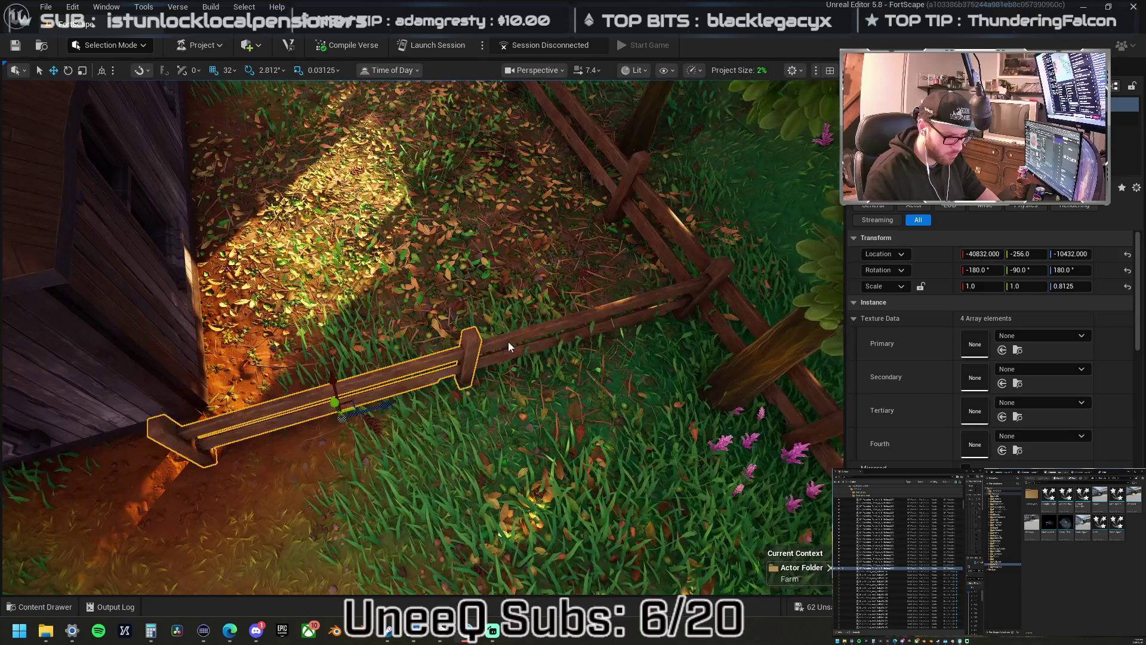
pyautogui.hotkey('ctrl', 'd')
pyautogui.moveTo(556, 401); pyautogui.dragTo(641, 336)
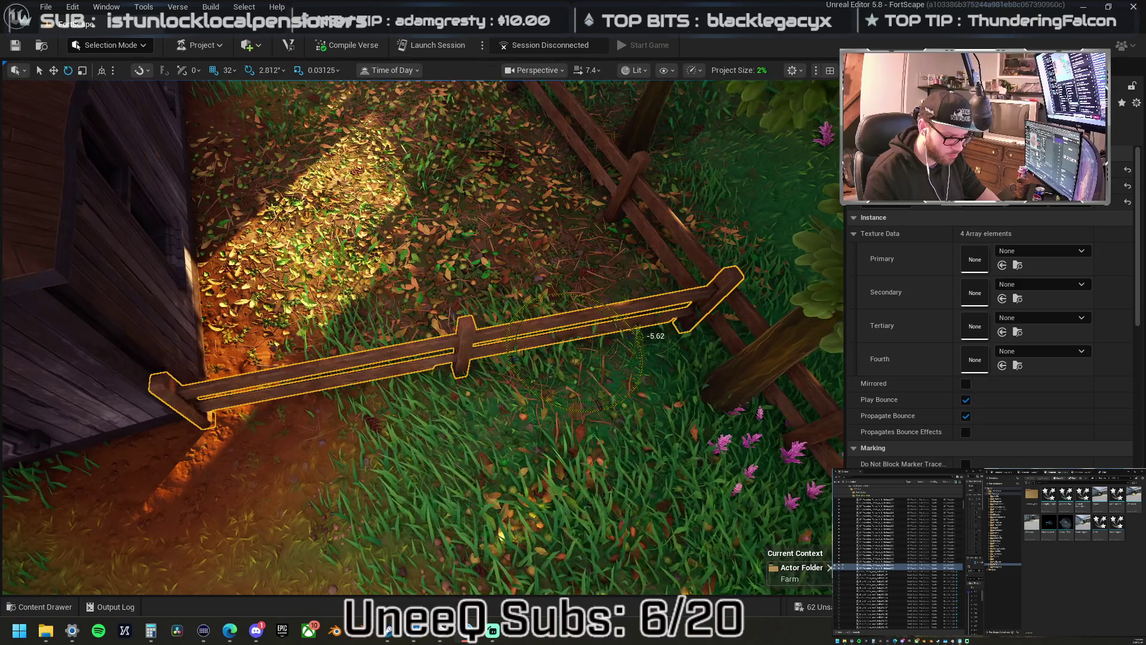
# - Set grid snap to 4 units and nudge the fence rail into line beside the barn
pyautogui.click(234, 70)
pyautogui.click(245, 142)
pyautogui.moveTo(561, 322)
pyautogui.mouseDown()
pyautogui.moveTo(555, 313)
pyautogui.moveTo(611, 335)
pyautogui.mouseUp()
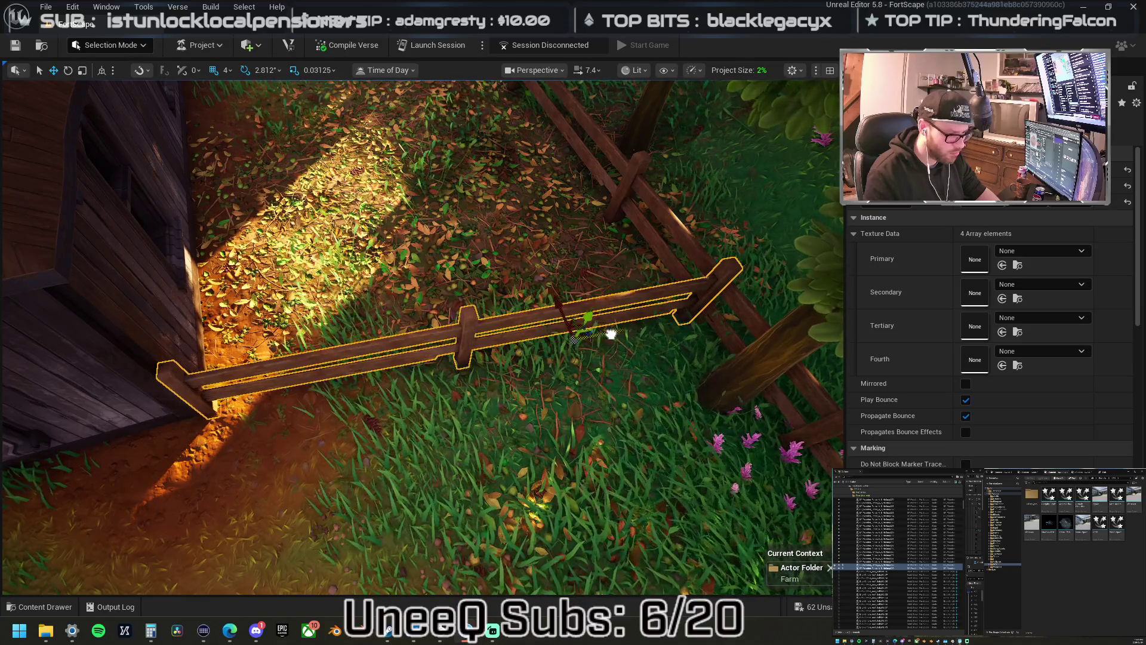
pyautogui.scroll(-10, 611, 334)
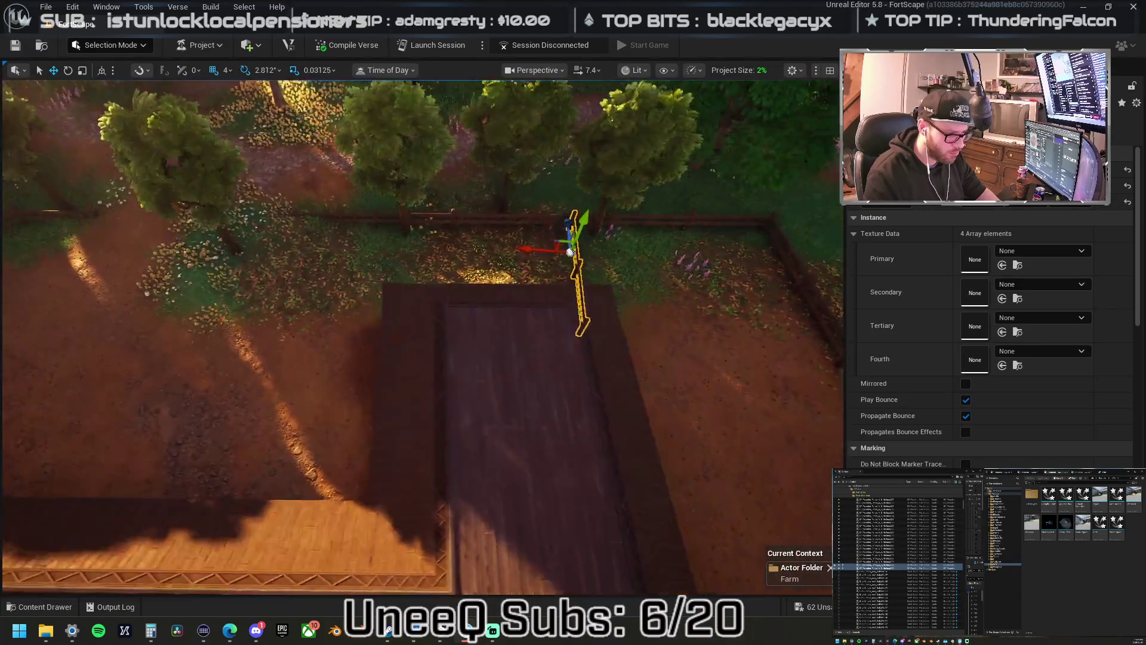
pyautogui.press('f')
pyautogui.press('e')
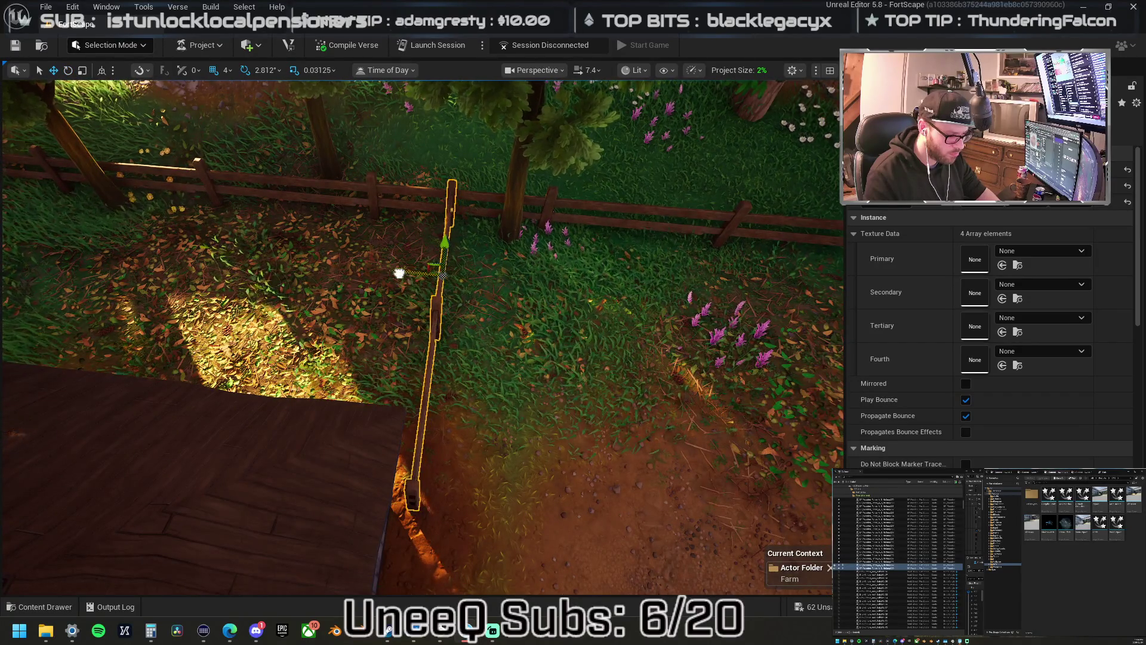
pyautogui.moveTo(385, 266); pyautogui.dragTo(403, 260)
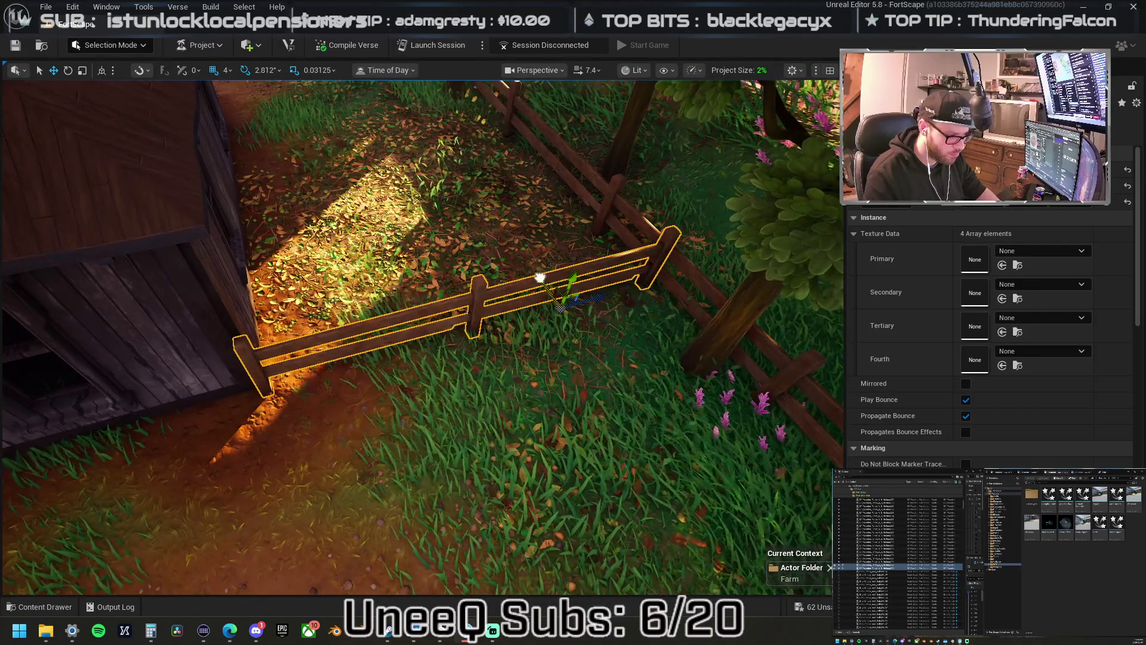
pyautogui.moveTo(556, 302); pyautogui.dragTo(748, 348)
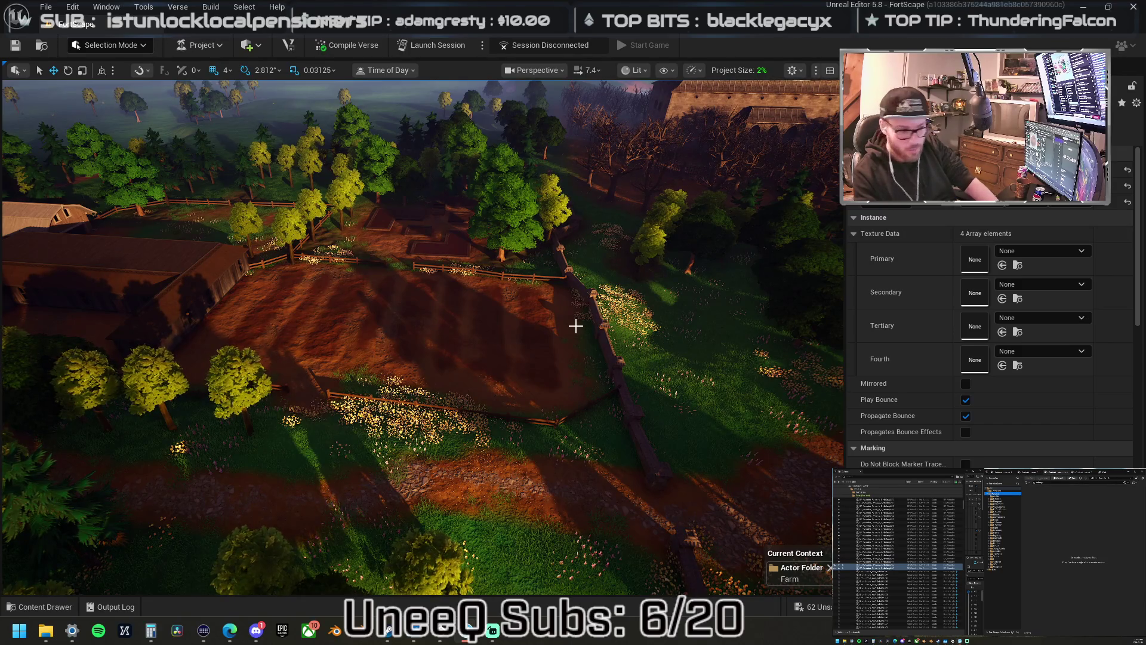
# - Fly forward with W across the farm and windmill, ending above the crop field
pyautogui.scroll(2, 423, 337)
pyautogui.press('w')
pyautogui.press('w')
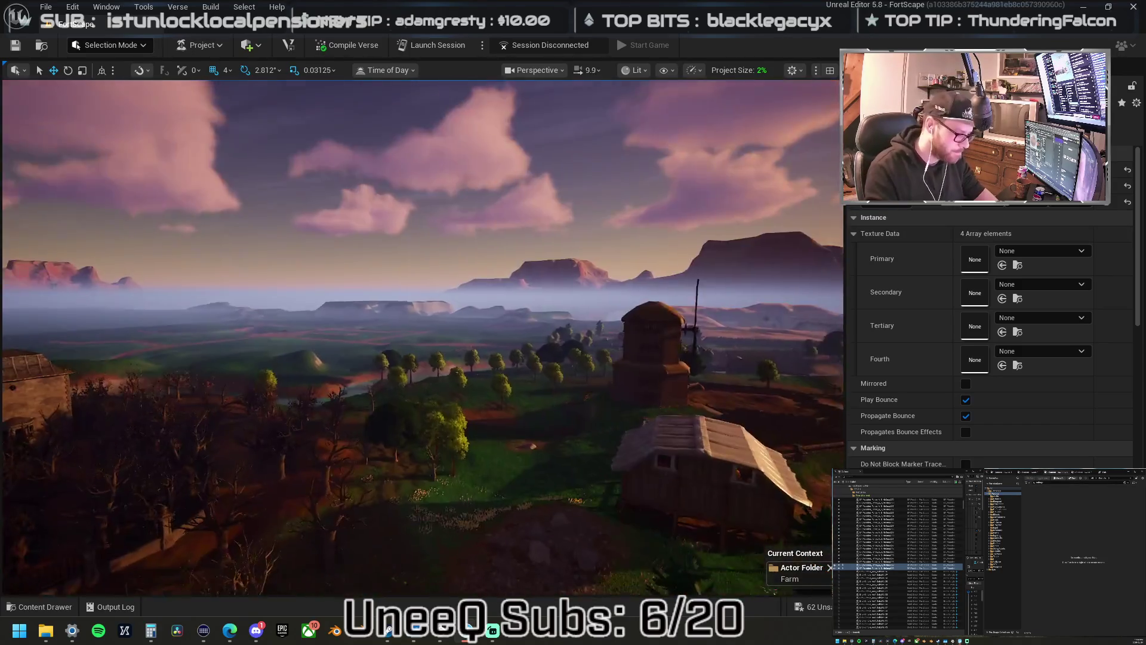
pyautogui.press('w')
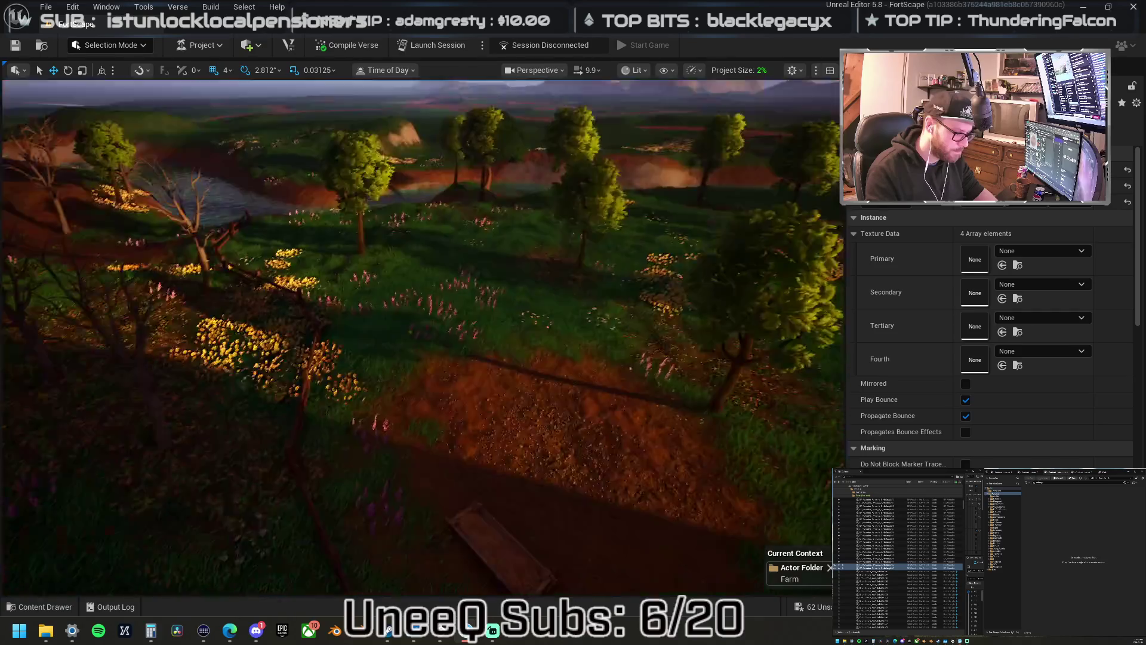
pyautogui.press('w')
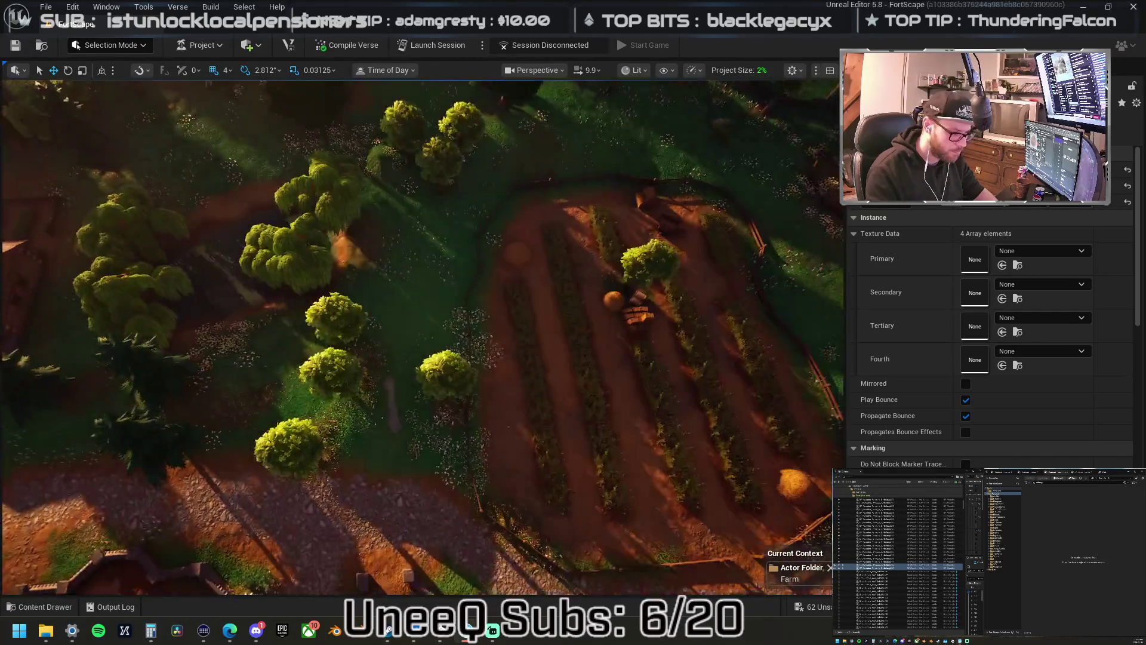
# - Select a crop plot and move it across the farm onto the bare soil
pyautogui.click(441, 473)
pyautogui.click(442, 402)
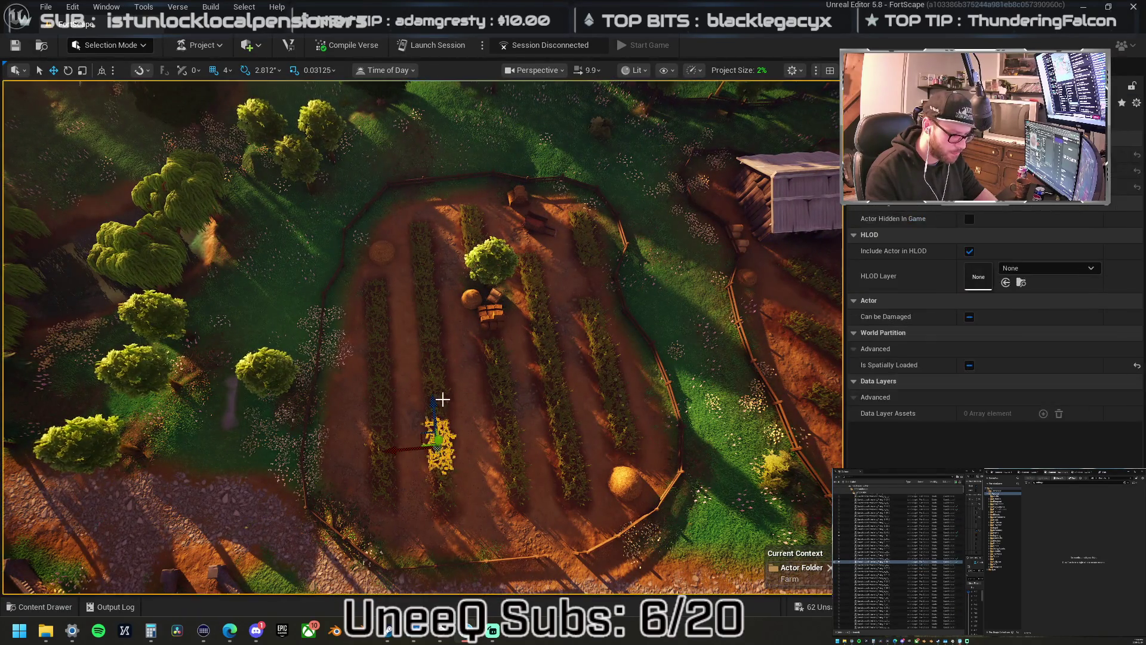
pyautogui.click(438, 405)
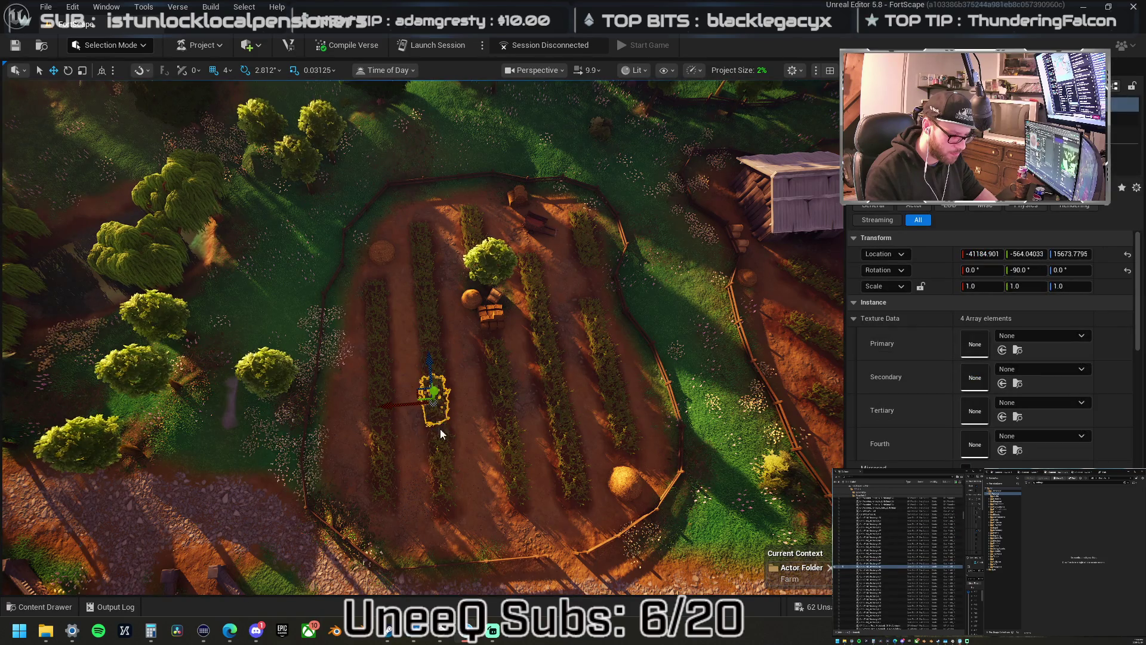
pyautogui.click(441, 430)
pyautogui.click(433, 394)
pyautogui.scroll(-6, 434, 394)
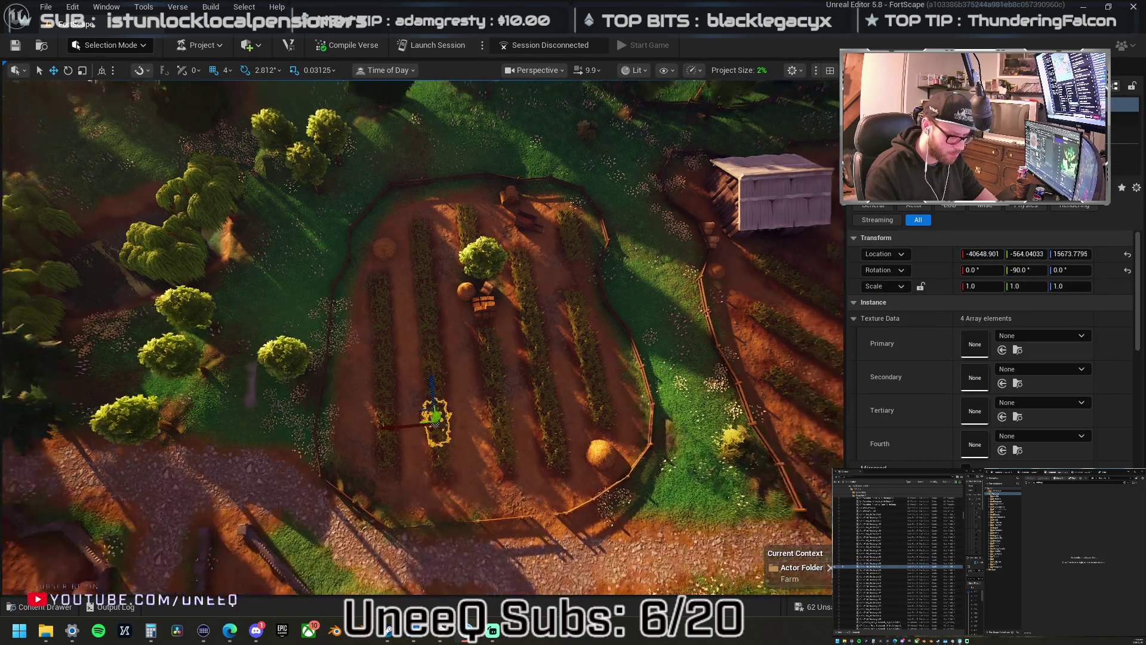
pyautogui.scroll(-2, 422, 337)
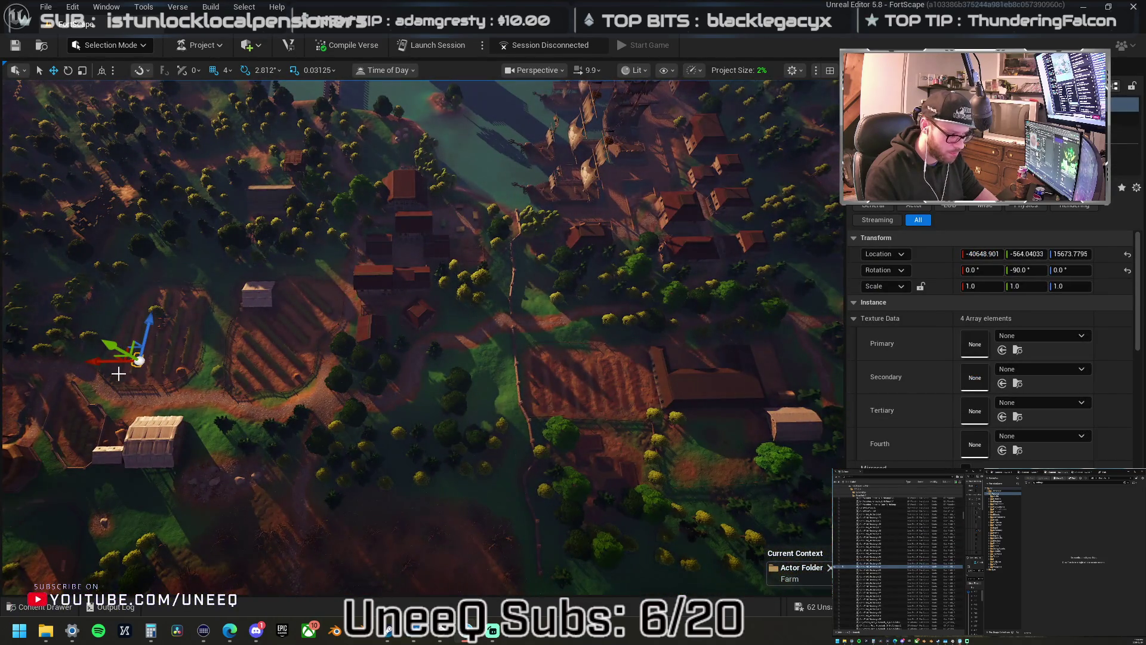
pyautogui.moveTo(125, 348)
pyautogui.mouseDown()
pyautogui.moveTo(248, 367)
pyautogui.moveTo(461, 371)
pyautogui.mouseUp()
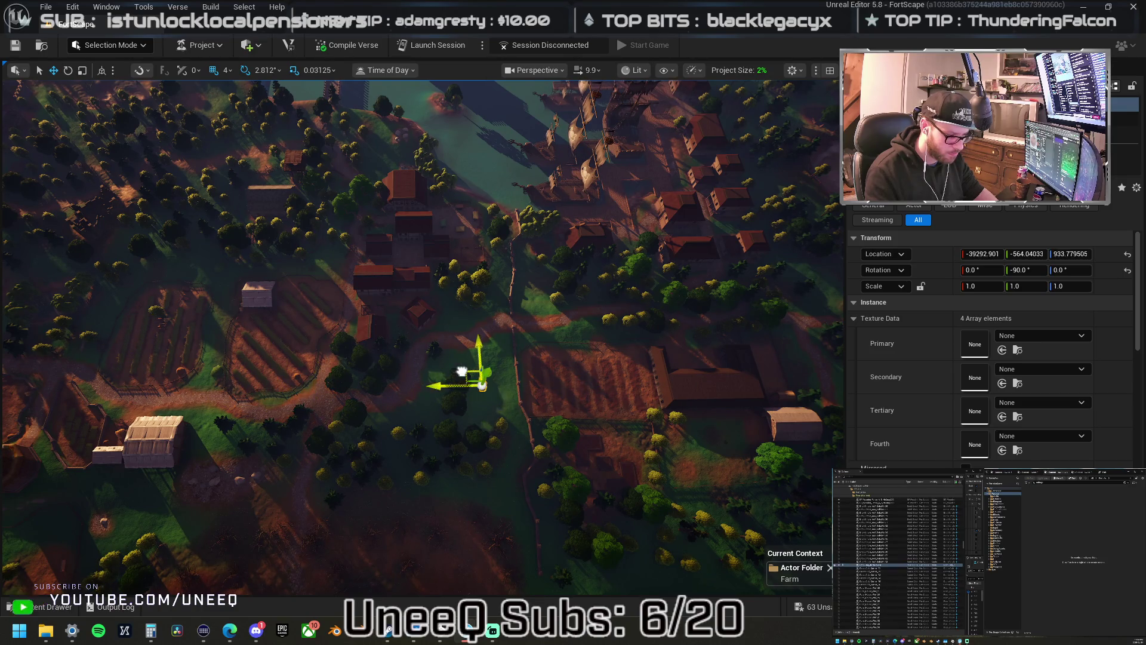
pyautogui.press('f')
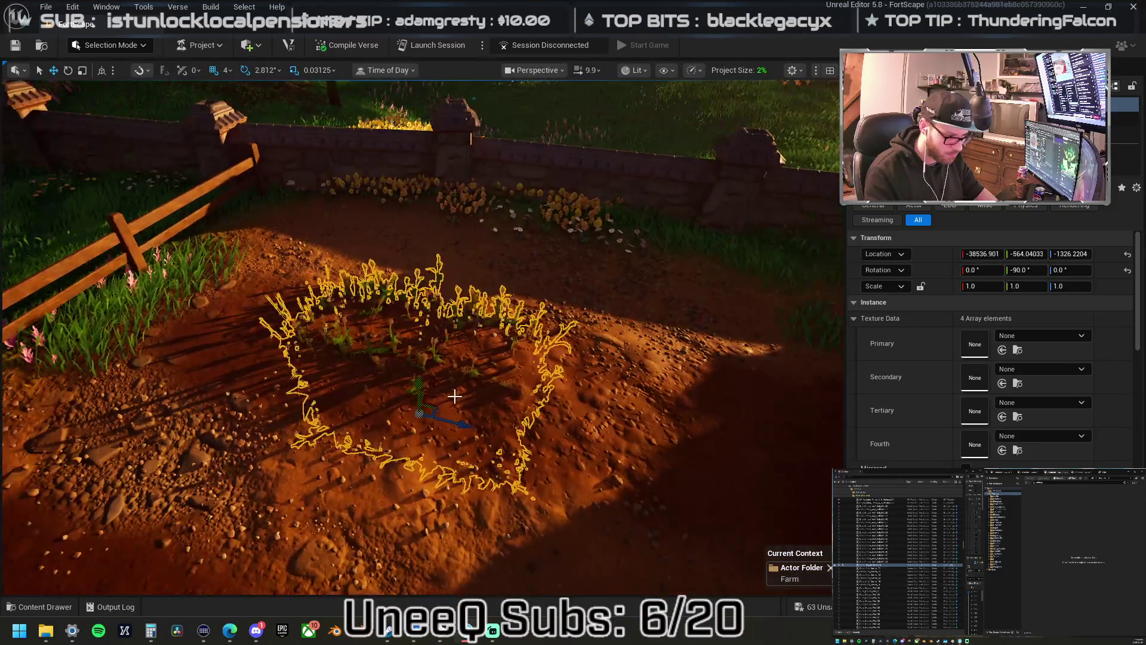
pyautogui.moveTo(409, 388)
pyautogui.mouseDown()
pyautogui.moveTo(428, 383)
pyautogui.moveTo(425, 403)
pyautogui.mouseUp()
# - Duplicate the crop plot along the row and select all four plots together
pyautogui.scroll(-5, 424, 403)
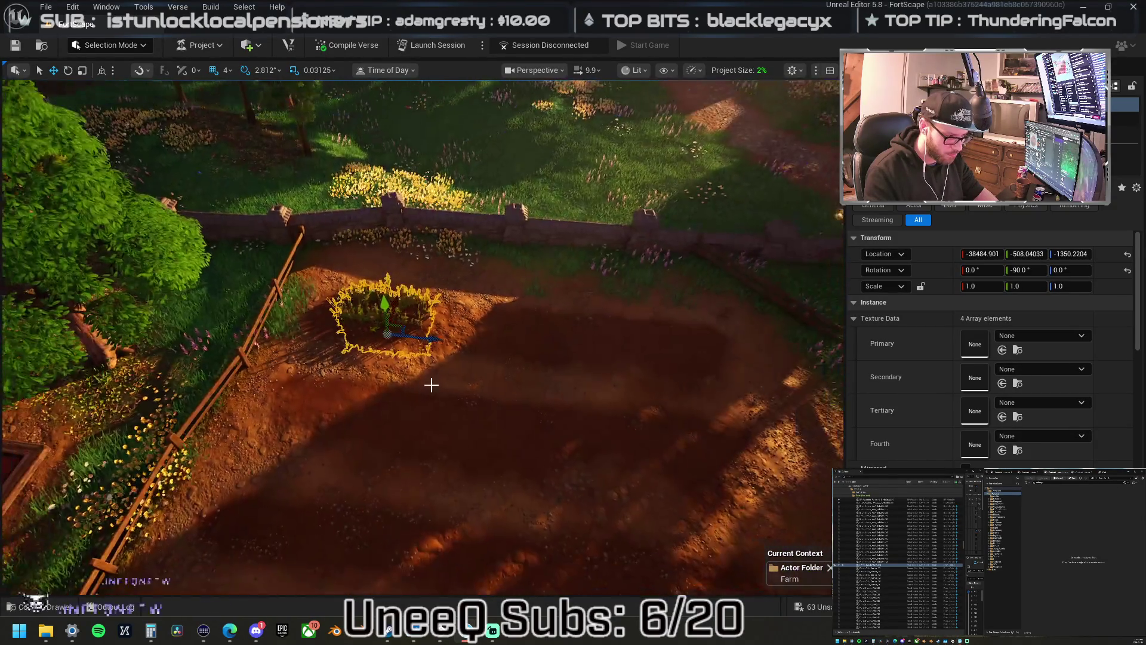
pyautogui.keyDown('alt'); pyautogui.moveTo(437, 338); pyautogui.dragTo(507, 356); pyautogui.keyUp('alt')
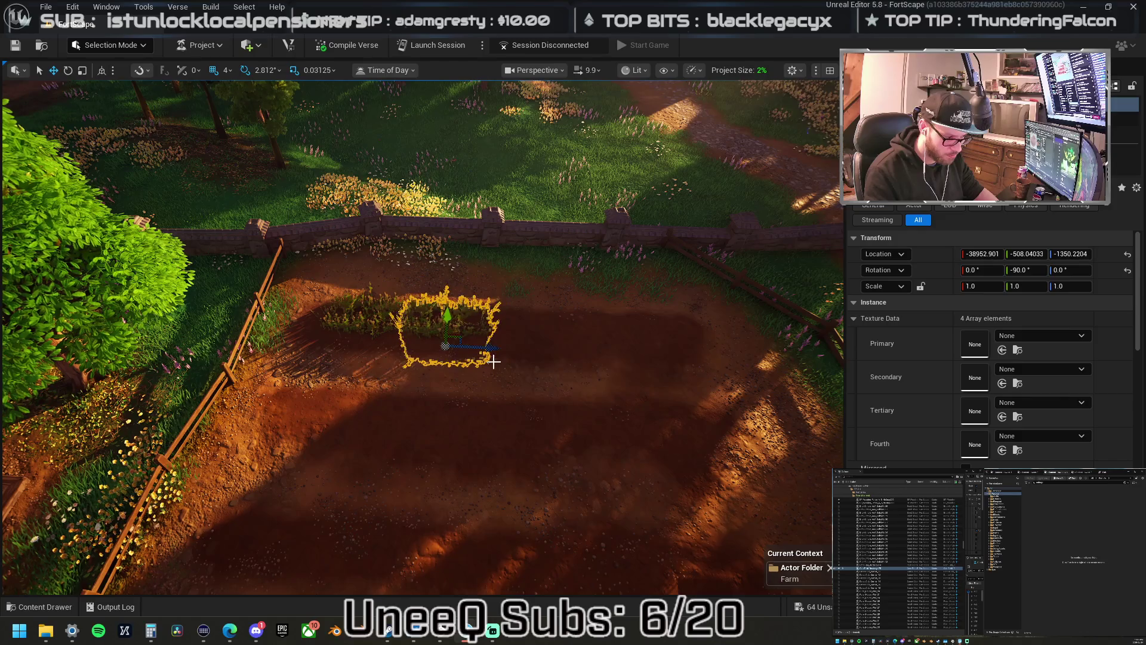
pyautogui.moveTo(488, 349)
pyautogui.keyDown('alt'); pyautogui.mouseDown()
pyautogui.moveTo(566, 363)
pyautogui.moveTo(657, 357)
pyautogui.mouseUp(); pyautogui.keyUp('alt')
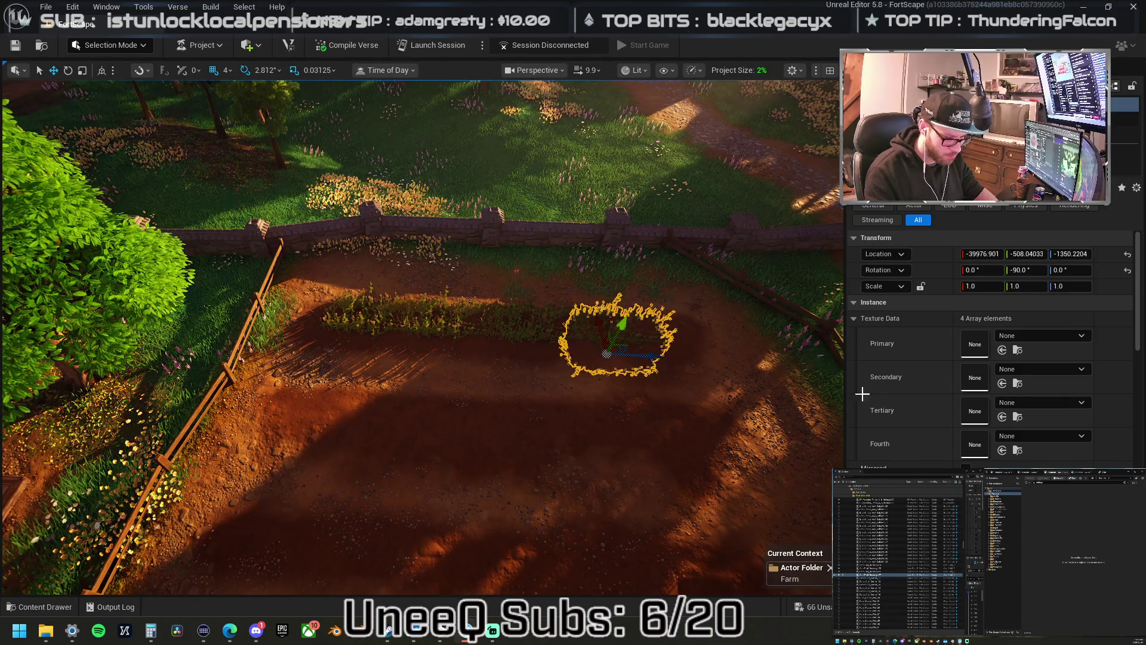
pyautogui.keyDown('shift'); pyautogui.click(895, 561); pyautogui.keyUp('shift')
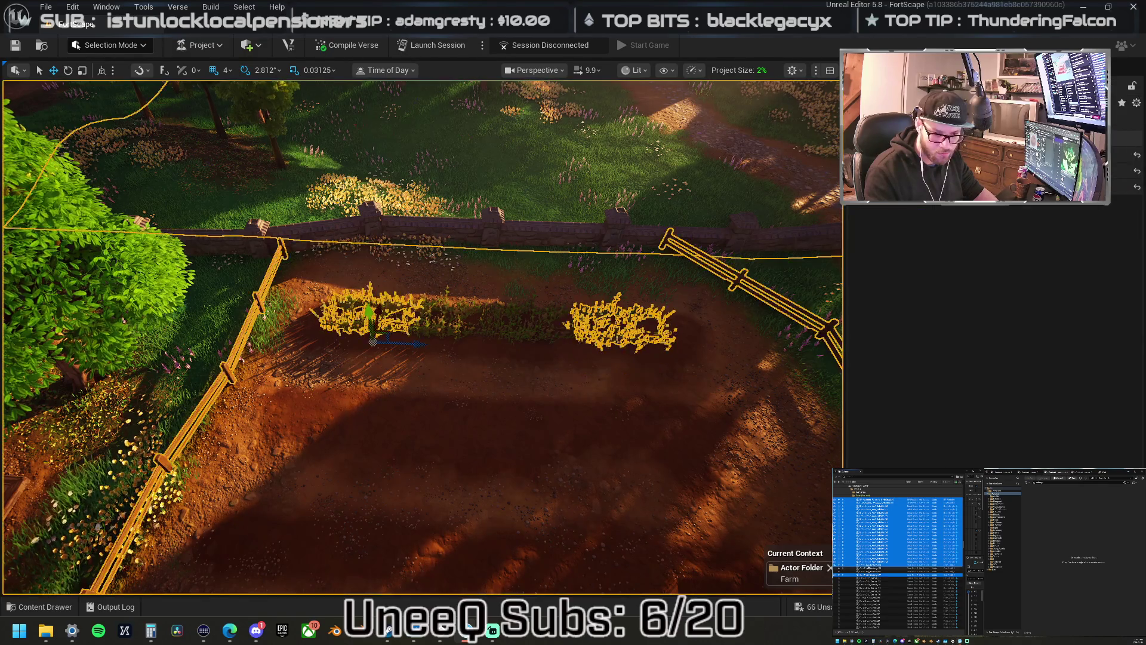
pyautogui.click(895, 564)
pyautogui.keyDown('shift'); pyautogui.click(895, 573); pyautogui.keyUp('shift')
# - Move the four-plot row beside the existing crop rows and line it up
pyautogui.moveTo(685, 356)
pyautogui.mouseDown()
pyautogui.moveTo(537, 299)
pyautogui.moveTo(384, 204)
pyautogui.mouseUp()
pyautogui.moveTo(457, 218)
pyautogui.mouseDown()
pyautogui.moveTo(558, 231)
pyautogui.moveTo(331, 215)
pyautogui.moveTo(470, 237)
pyautogui.mouseUp()
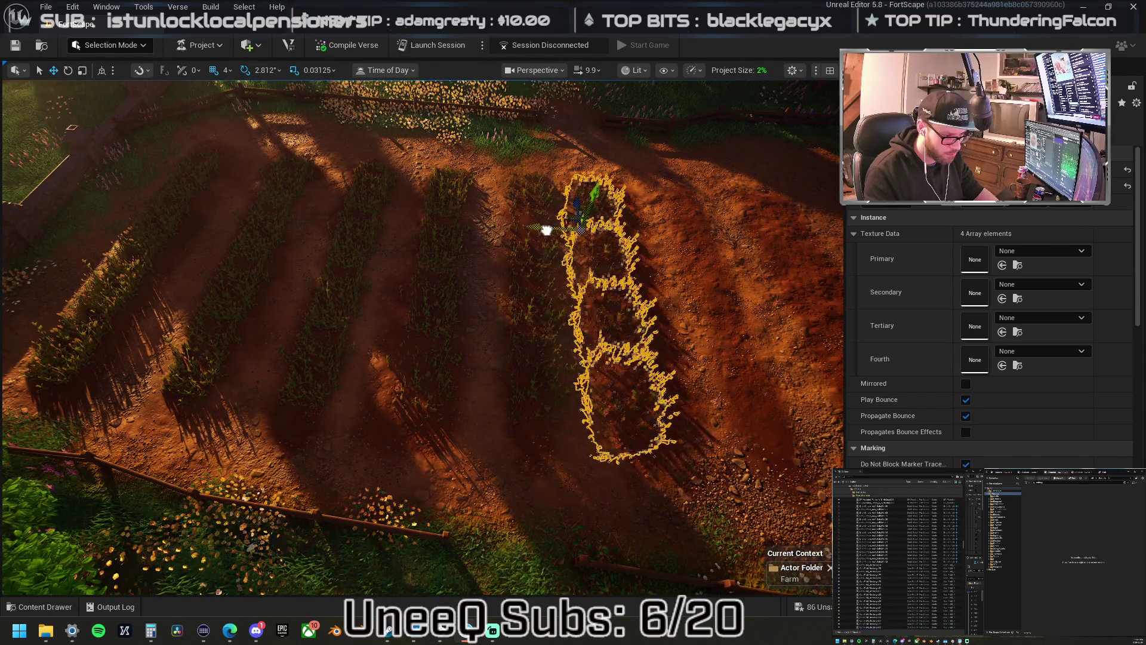
pyautogui.moveTo(547, 230); pyautogui.dragTo(555, 231)
pyautogui.press('f')
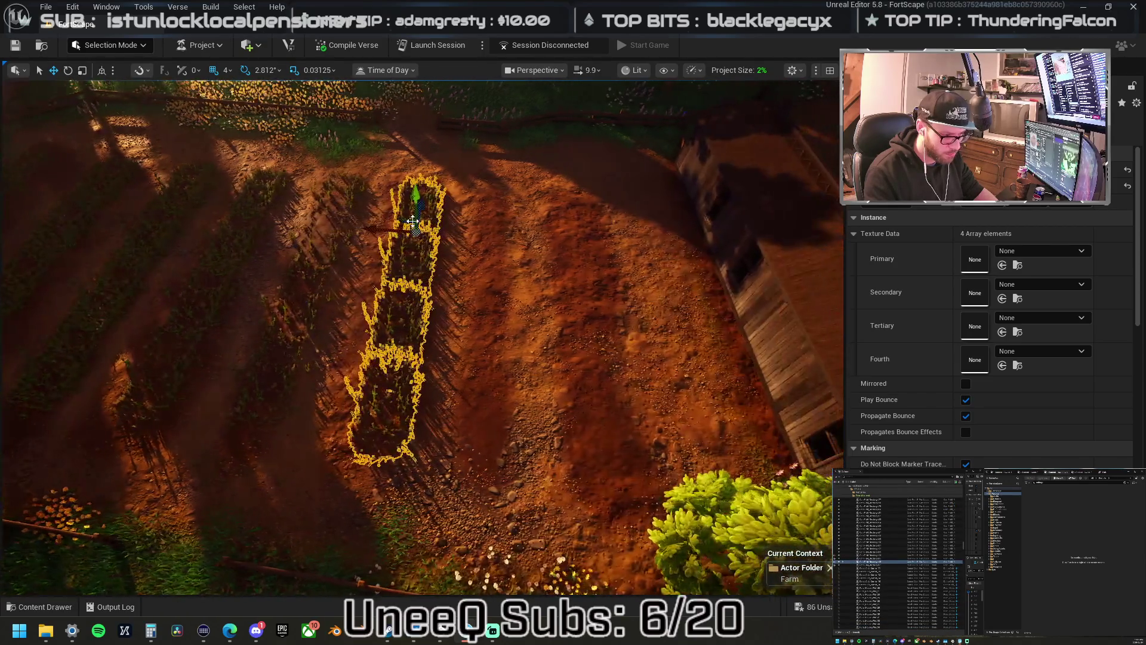
pyautogui.moveTo(370, 231)
pyautogui.mouseDown()
pyautogui.moveTo(443, 229)
pyautogui.moveTo(514, 251)
pyautogui.mouseUp()
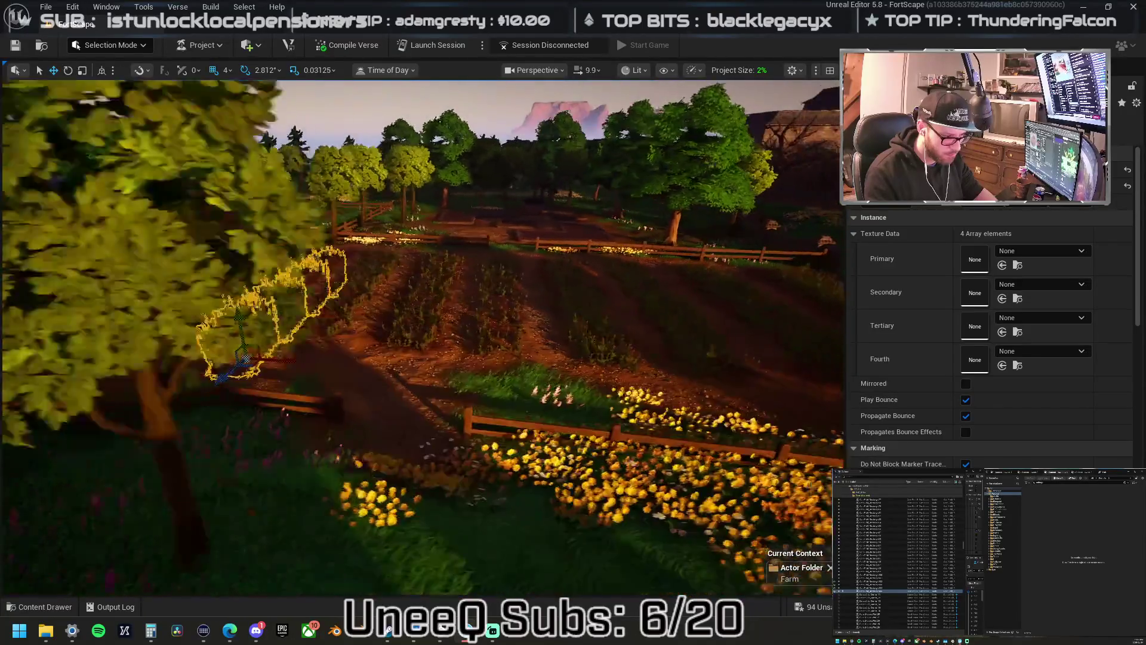
# - Fly to the forested hill, select a tree, and scroll to its Mesh and Wind FX settings
pyautogui.moveTo(422, 338)
pyautogui.mouseDown()
pyautogui.moveTo(358, 314)
pyautogui.moveTo(334, 289)
pyautogui.mouseUp()
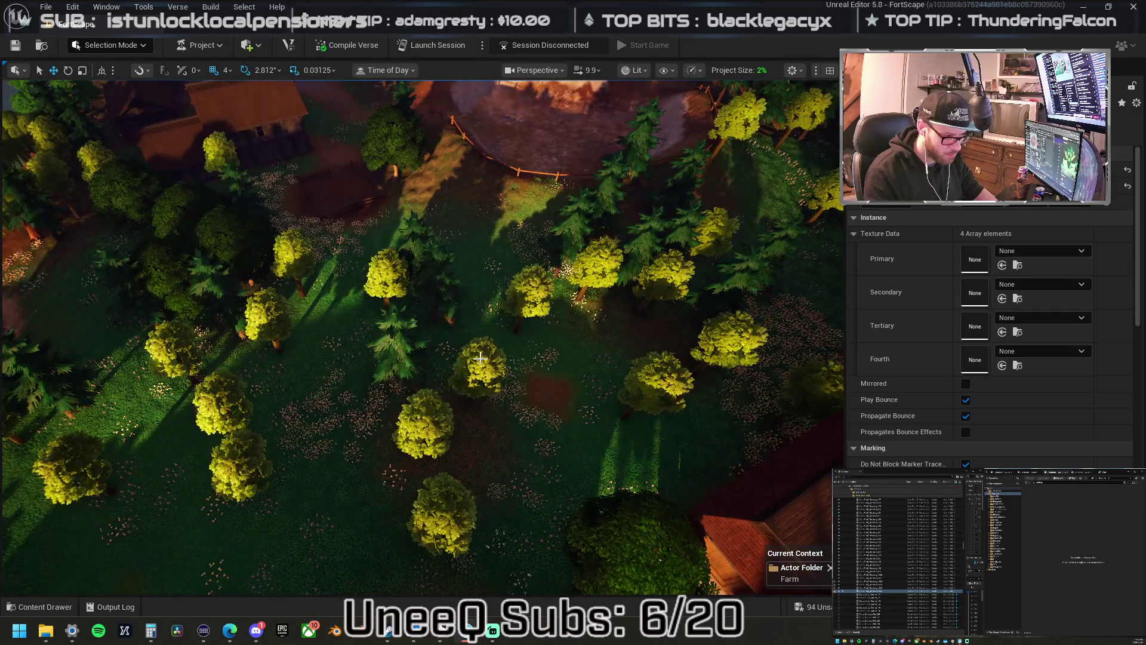
pyautogui.click(480, 358)
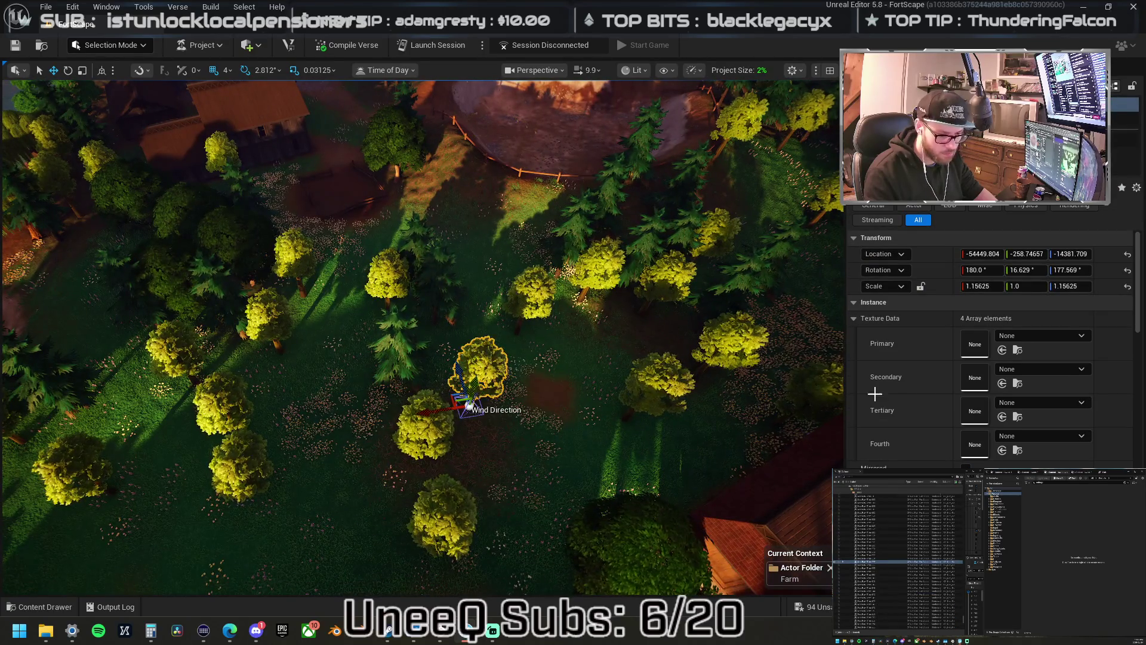
pyautogui.scroll(-10, 893, 395)
pyautogui.scroll(-15, 892, 394)
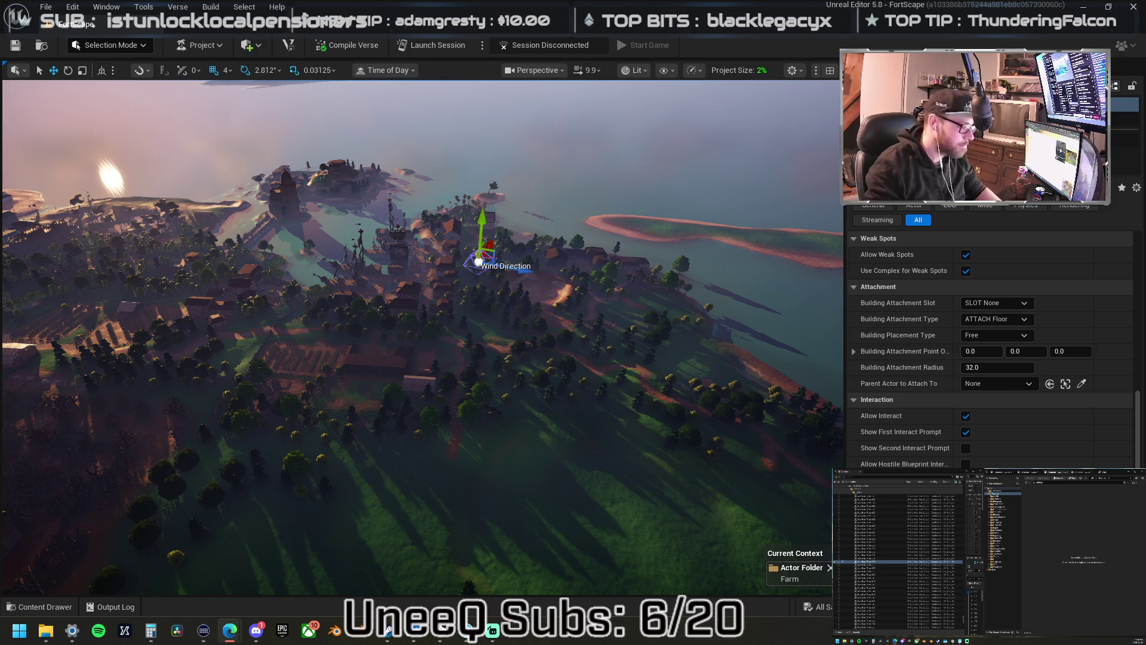
# - Fly across the island over the farm village toward the mountains
pyautogui.moveTo(452, 446)
pyautogui.mouseDown()
pyautogui.moveTo(477, 442)
pyautogui.moveTo(478, 406)
pyautogui.moveTo(477, 442)
pyautogui.moveTo(444, 433)
pyautogui.moveTo(443, 445)
pyautogui.mouseUp()
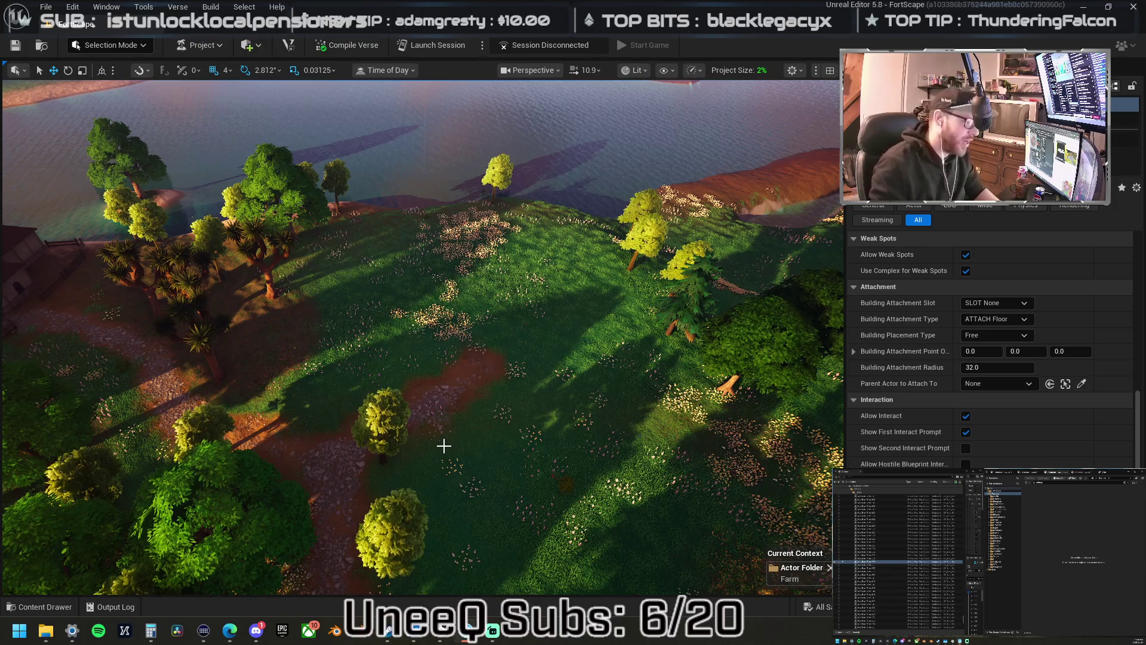
pyautogui.moveTo(567, 362)
pyautogui.mouseDown()
pyautogui.moveTo(537, 328)
pyautogui.moveTo(424, 262)
pyautogui.mouseUp()
pyautogui.scroll(1, 486, 299)
pyautogui.scroll(1, 463, 285)
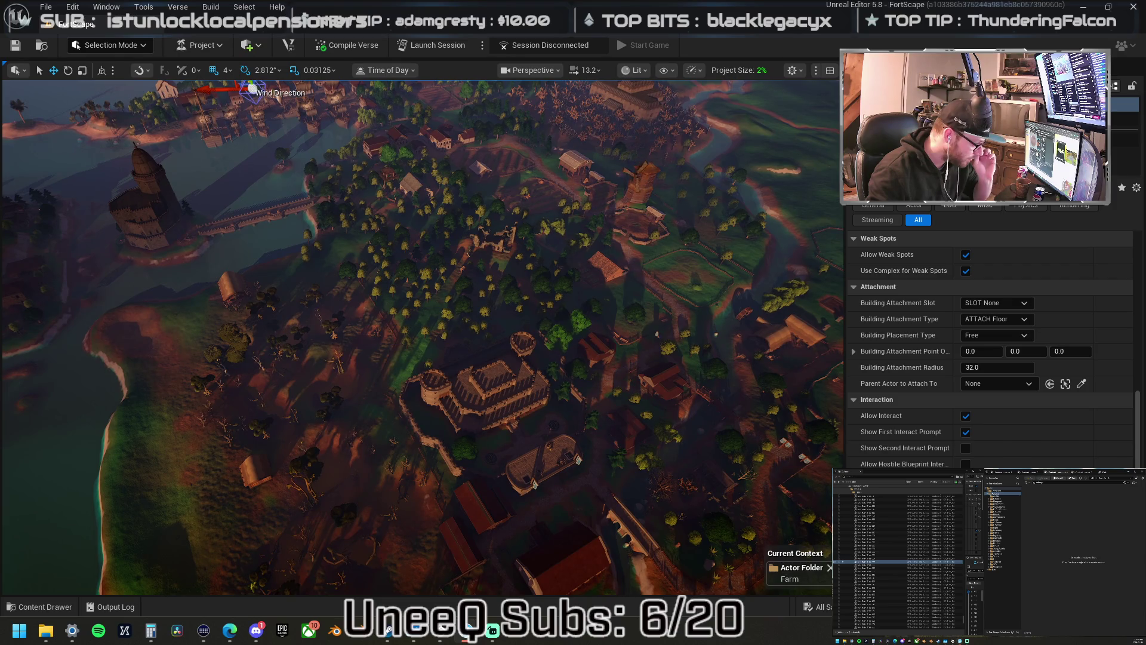
pyautogui.moveTo(425, 262); pyautogui.dragTo(406, 241)
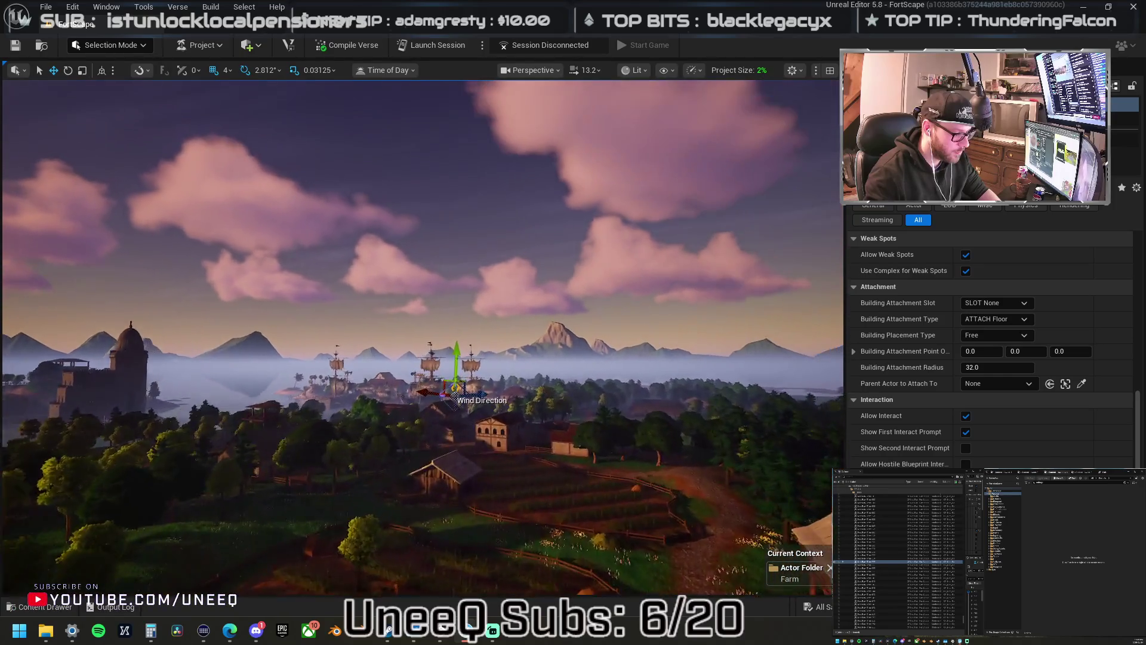
pyautogui.scroll(3, 417, 334)
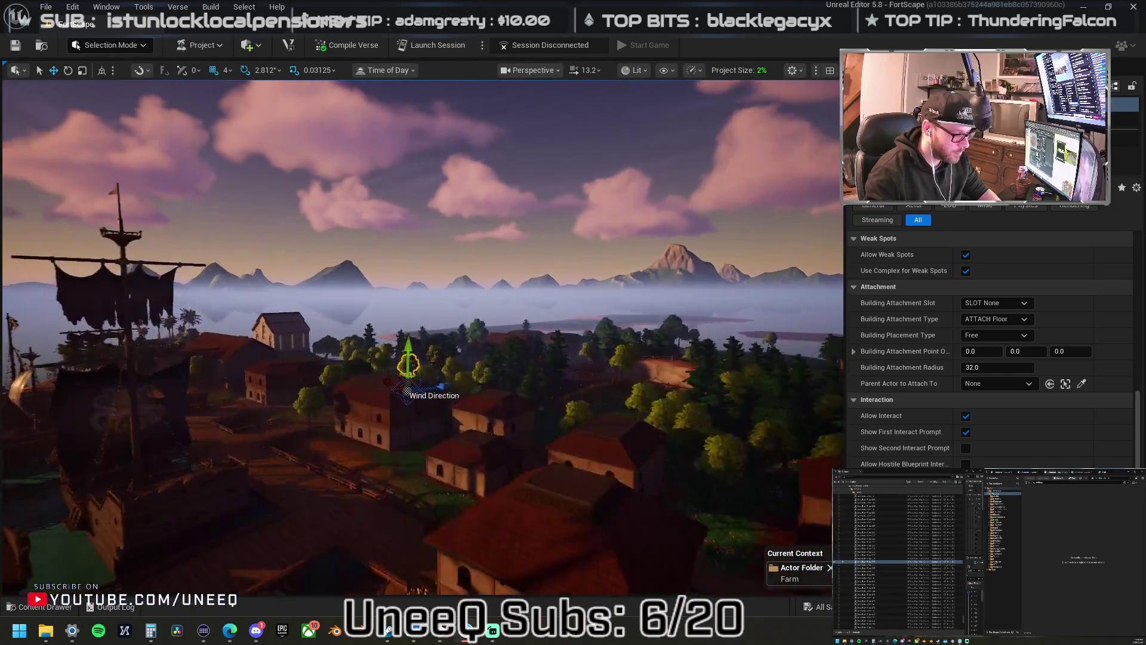
pyautogui.scroll(5, 418, 334)
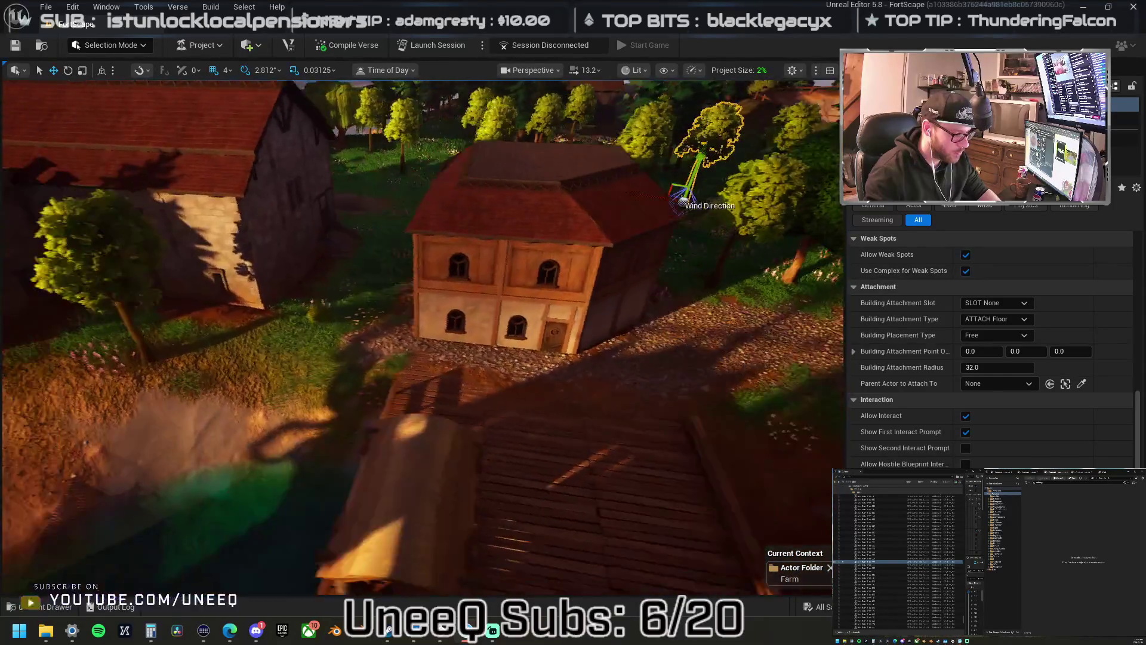
pyautogui.scroll(-5, 417, 334)
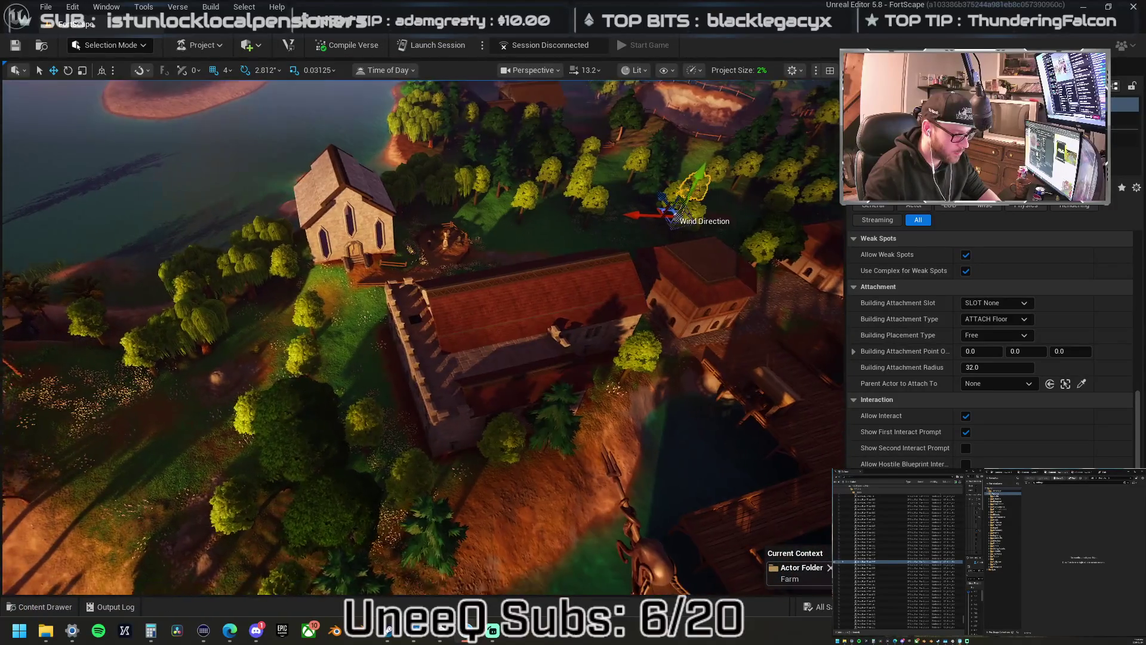
pyautogui.press('a')
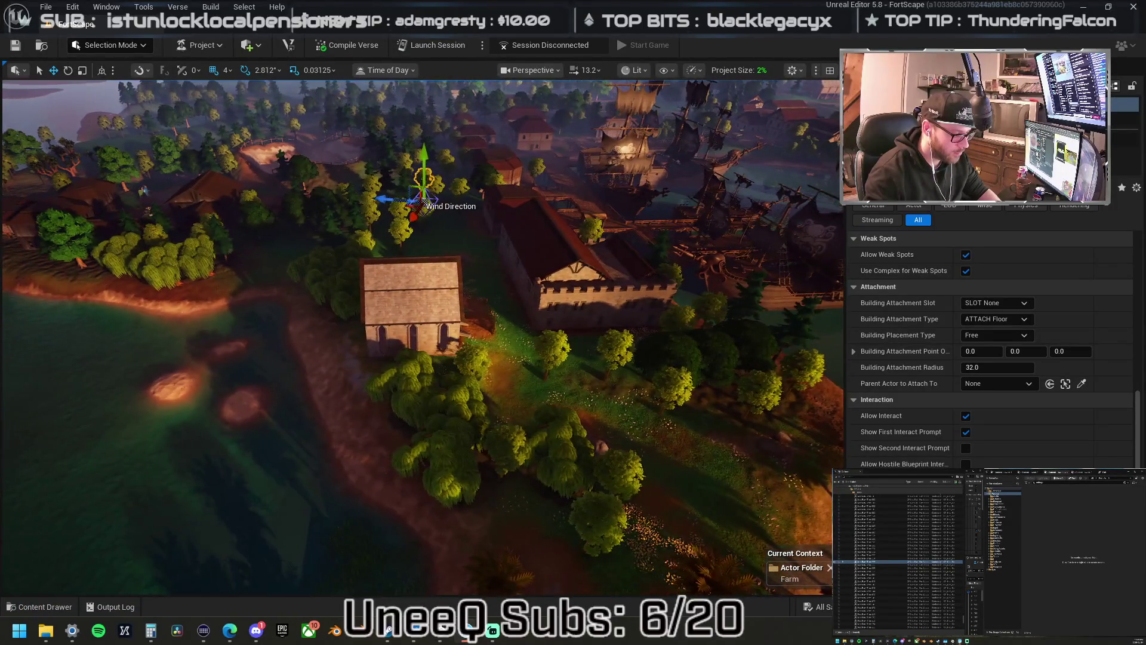
pyautogui.moveTo(418, 334); pyautogui.dragTo(418, 299)
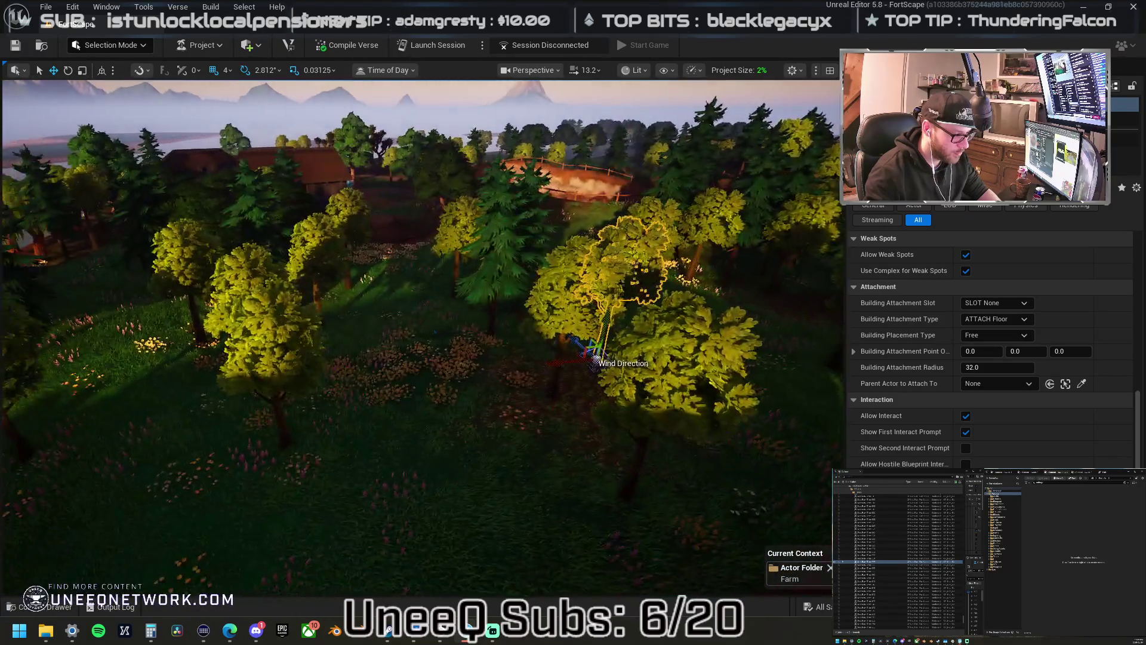
pyautogui.moveTo(418, 334); pyautogui.dragTo(418, 287)
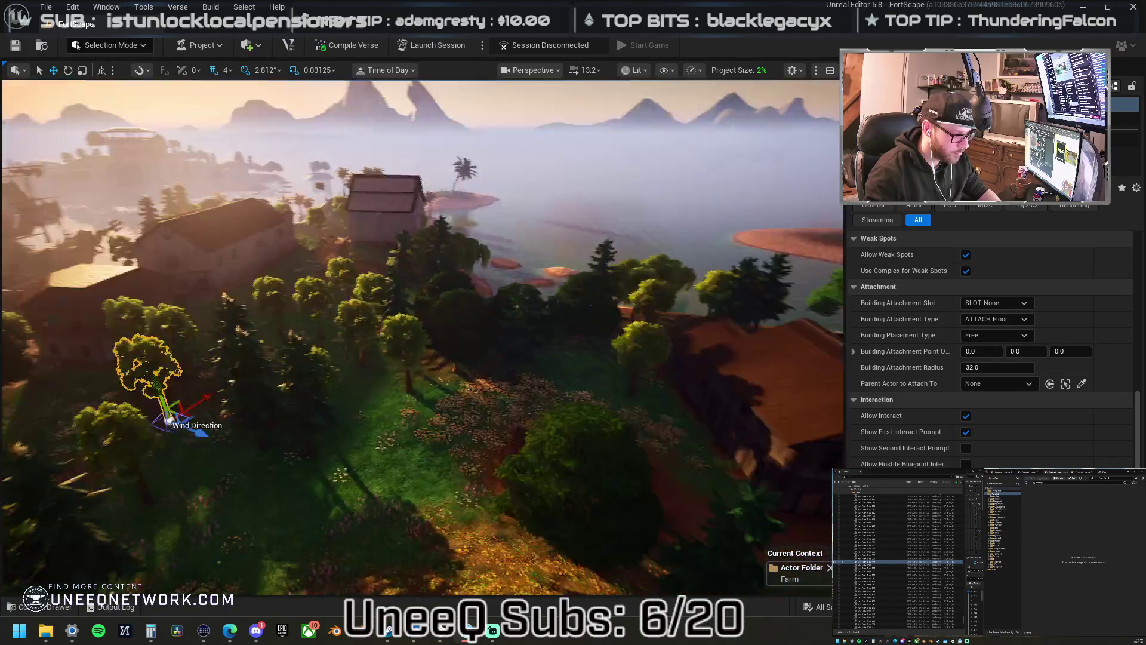
# - Fly down into the forest and select trees near the farmhouse
pyautogui.press('w')
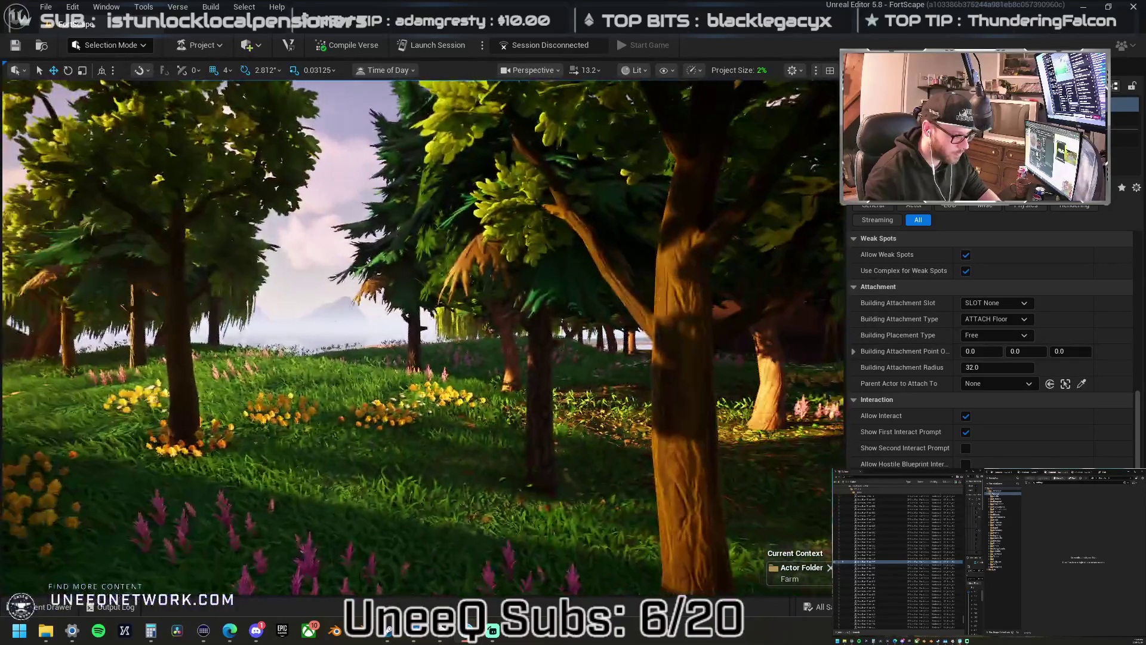
pyautogui.moveTo(418, 334); pyautogui.dragTo(478, 329)
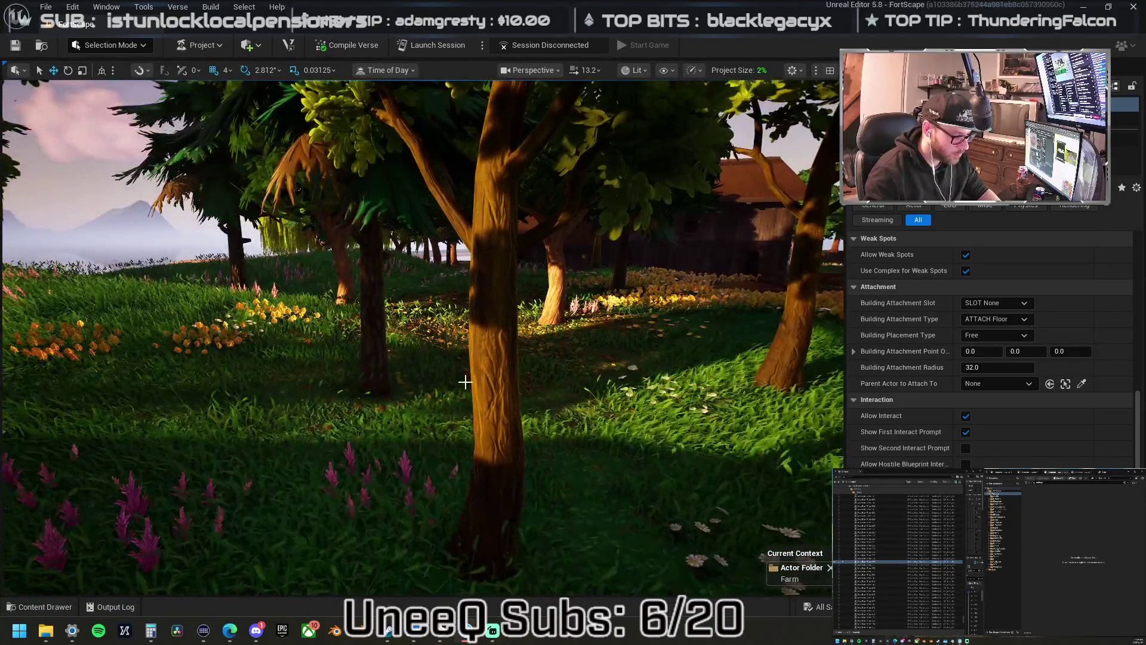
pyautogui.click(376, 367)
pyautogui.moveTo(377, 347)
pyautogui.mouseDown()
pyautogui.moveTo(388, 351)
pyautogui.moveTo(358, 352)
pyautogui.moveTo(389, 353)
pyautogui.mouseUp()
pyautogui.click(434, 394)
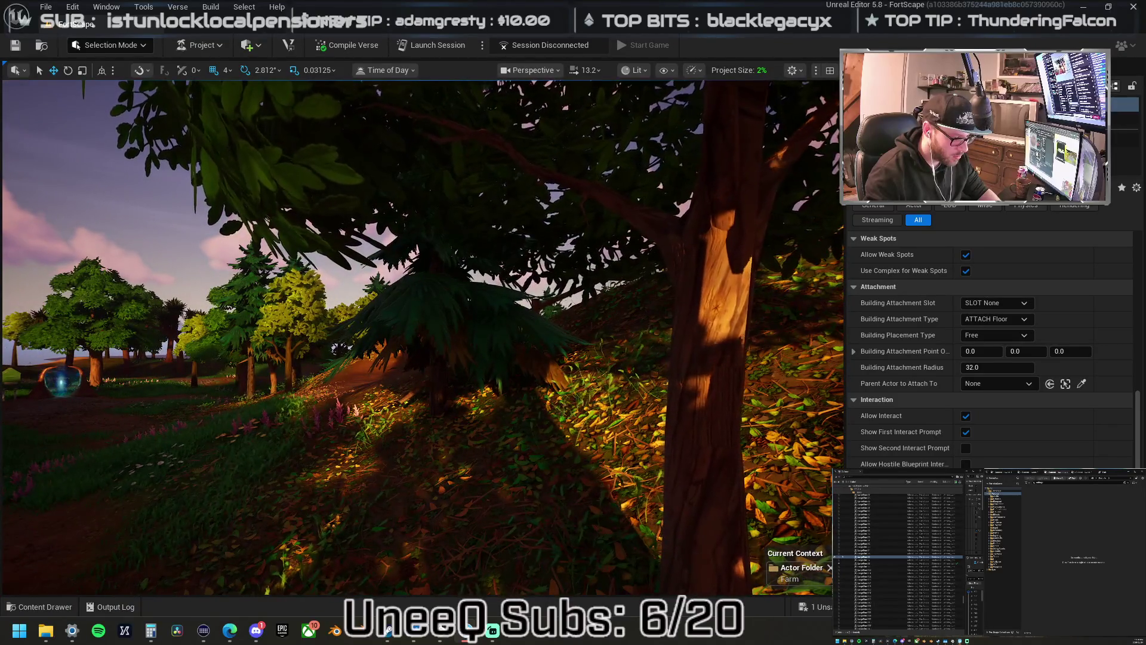
# - Select the pine, then the small and large trees on the dirt slope
pyautogui.click(436, 450)
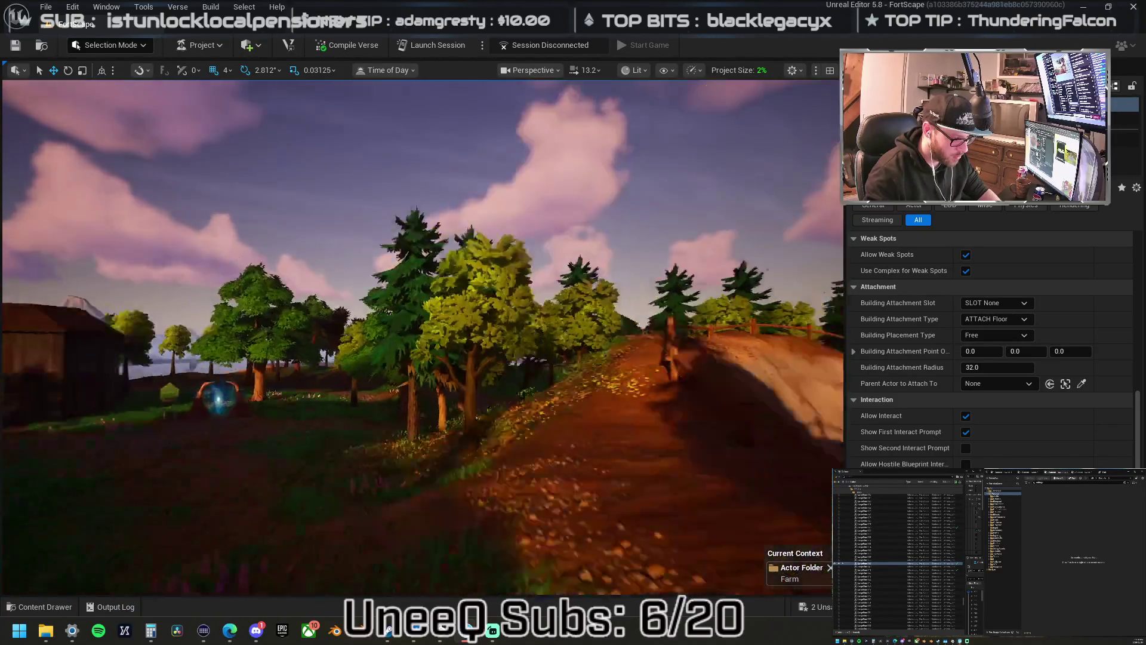
pyautogui.moveTo(423, 338); pyautogui.dragTo(423, 339)
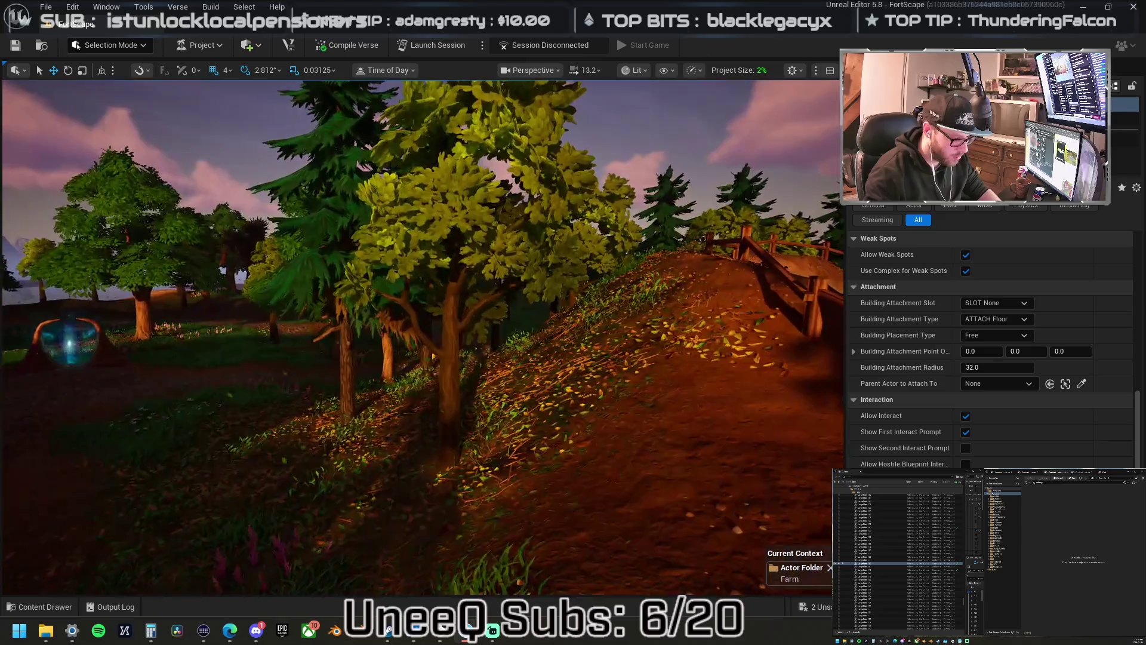
pyautogui.click(566, 305)
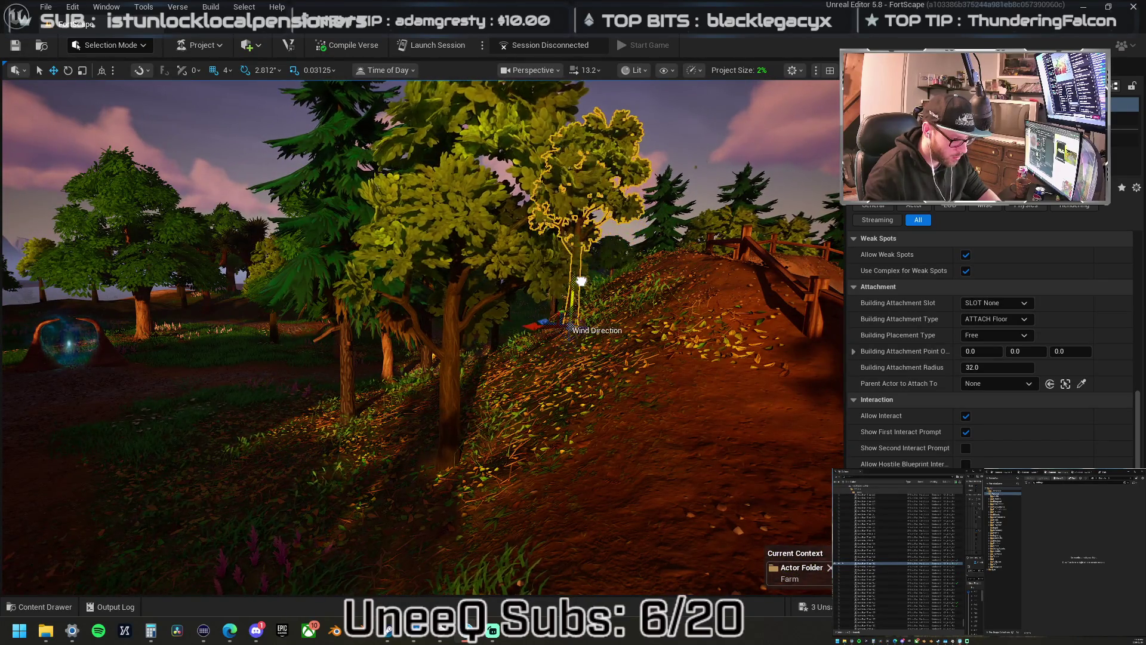
pyautogui.click(450, 401)
pyautogui.moveTo(423, 338); pyautogui.dragTo(423, 339)
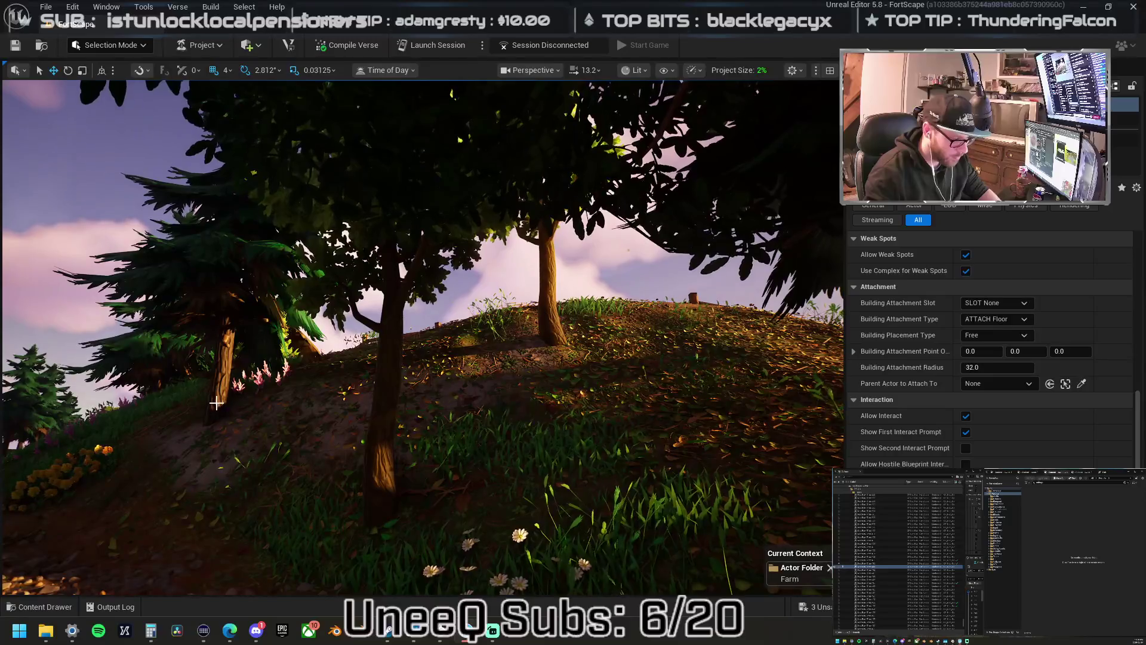
# - Select and close in on the pines on the hill, ending on the adjacent pine
pyautogui.click(216, 439)
pyautogui.moveTo(216, 439); pyautogui.dragTo(216, 439)
pyautogui.moveTo(440, 367); pyautogui.dragTo(444, 369)
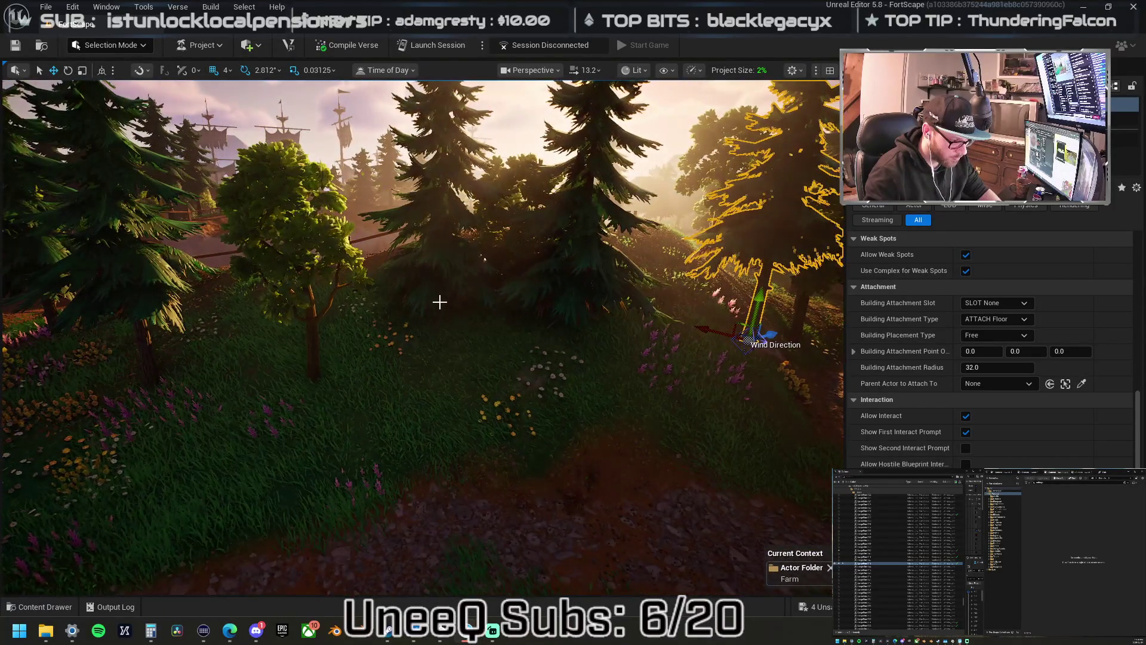
pyautogui.moveTo(432, 355); pyautogui.dragTo(432, 354)
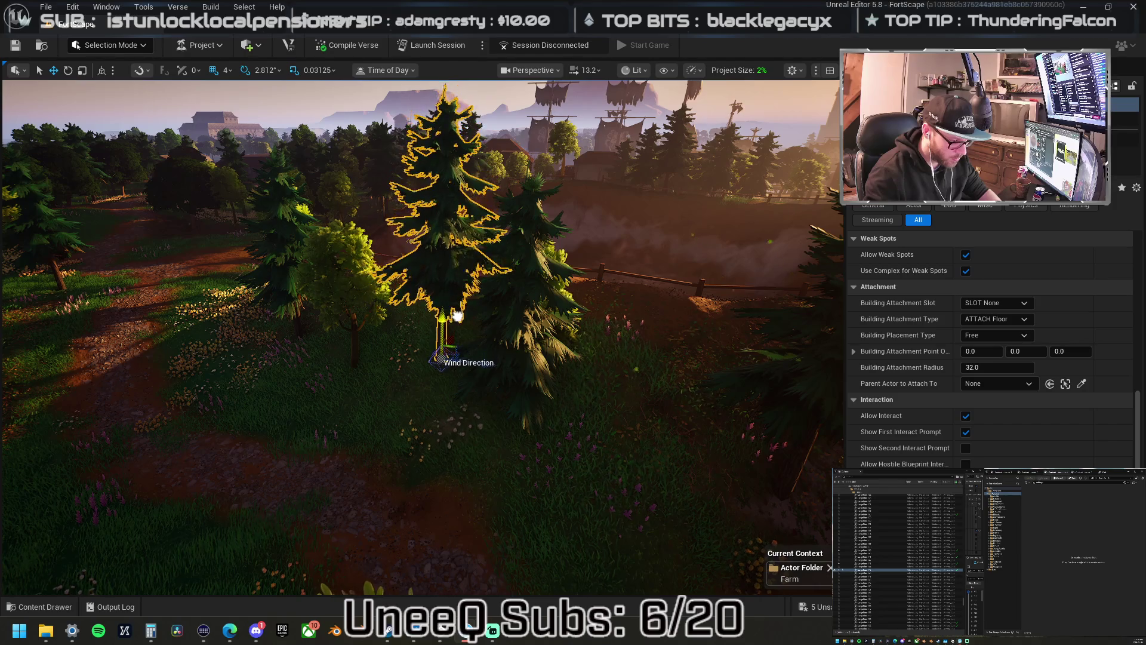
pyautogui.click(489, 400)
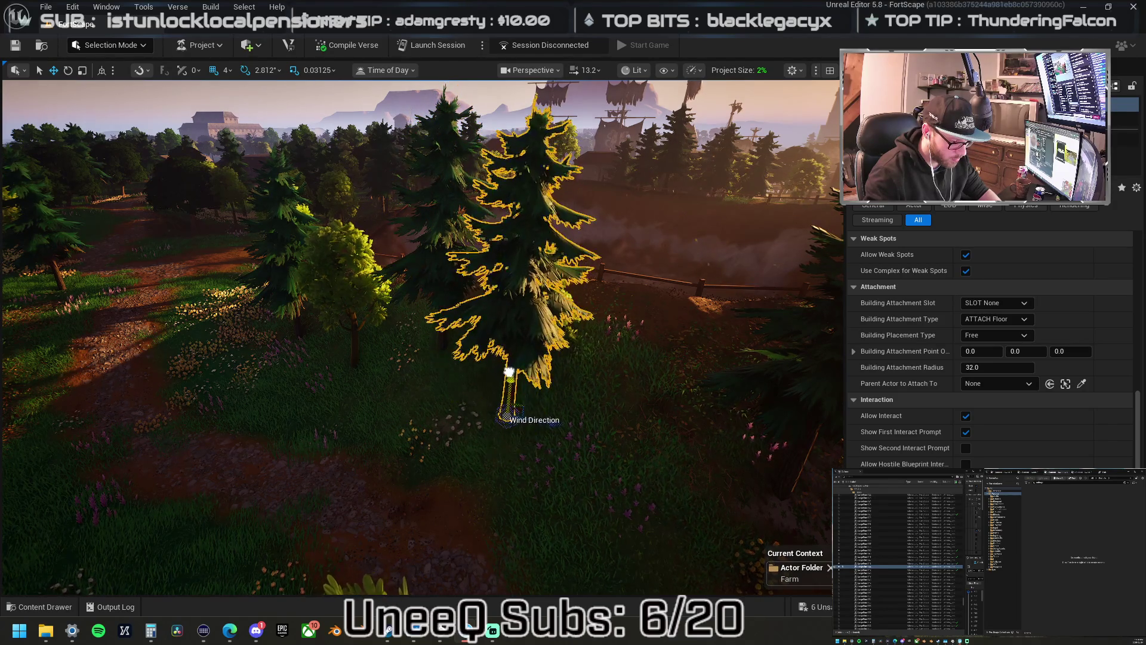
pyautogui.moveTo(489, 400); pyautogui.dragTo(489, 400)
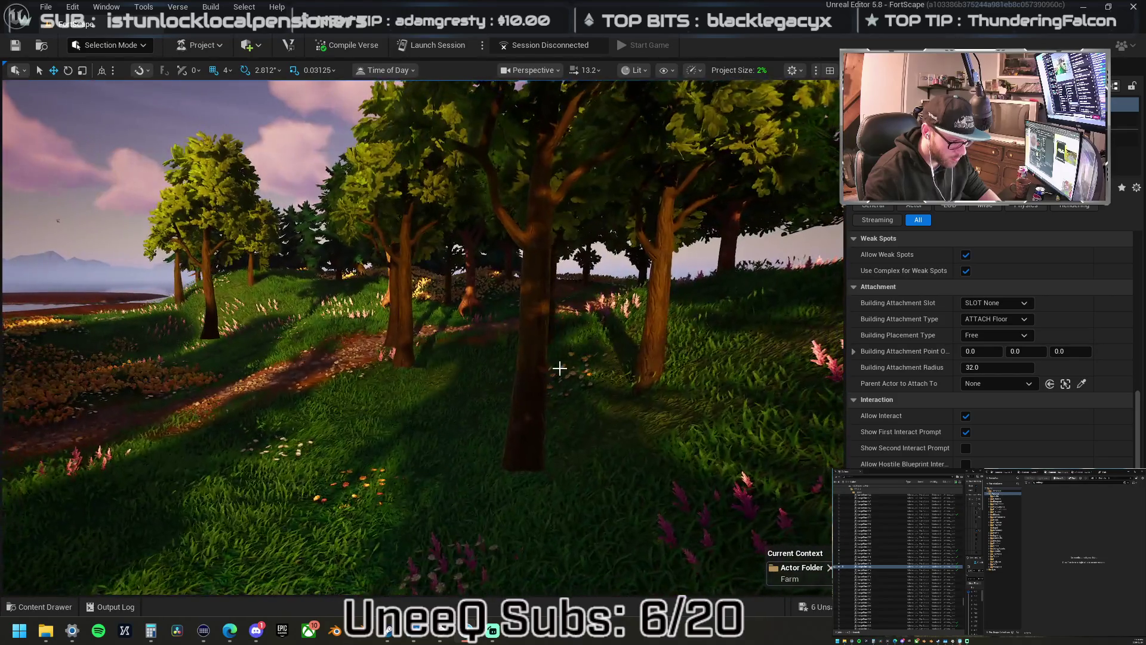
# - Move the large foreground tree down toward the camera and push the small tree behind it back
pyautogui.click(532, 387)
pyautogui.moveTo(520, 423); pyautogui.dragTo(513, 562)
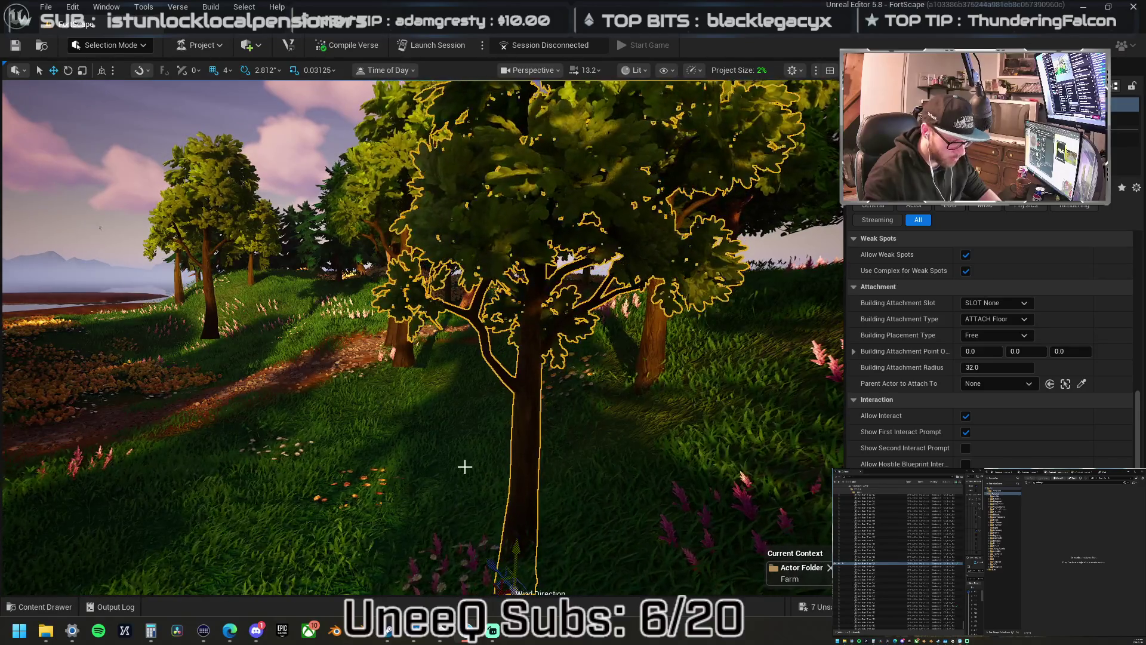
pyautogui.click(394, 336)
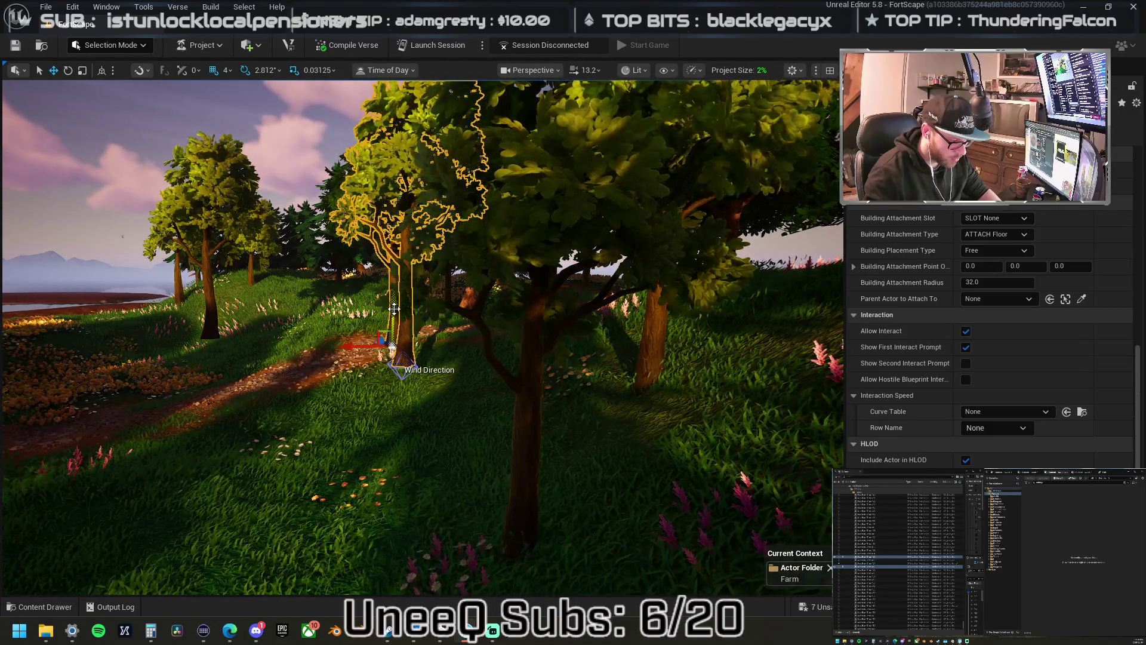
pyautogui.moveTo(389, 363); pyautogui.dragTo(388, 354)
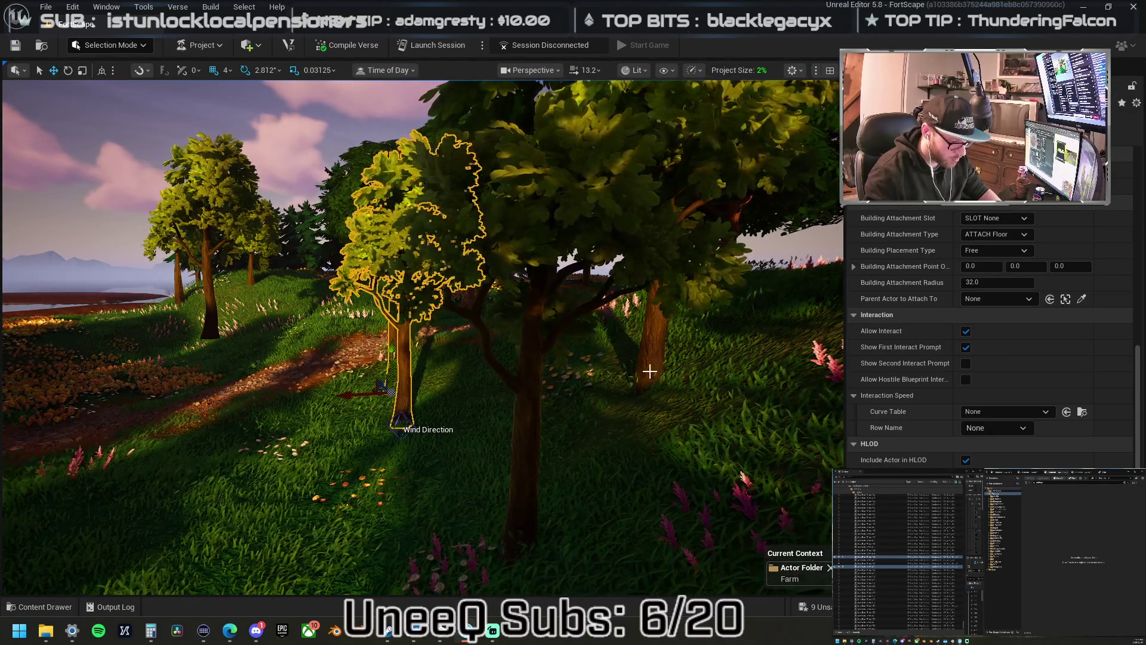
# - Select the tree on the right, then the small tree on the left, and frame it
pyautogui.click(652, 374)
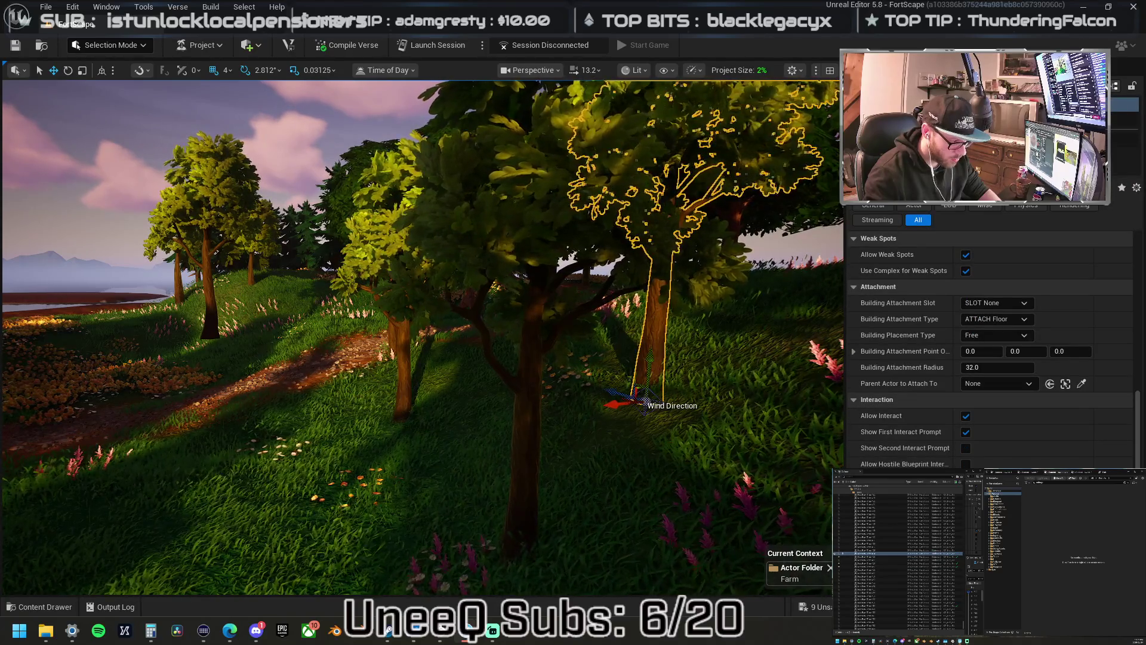
pyautogui.click(214, 331)
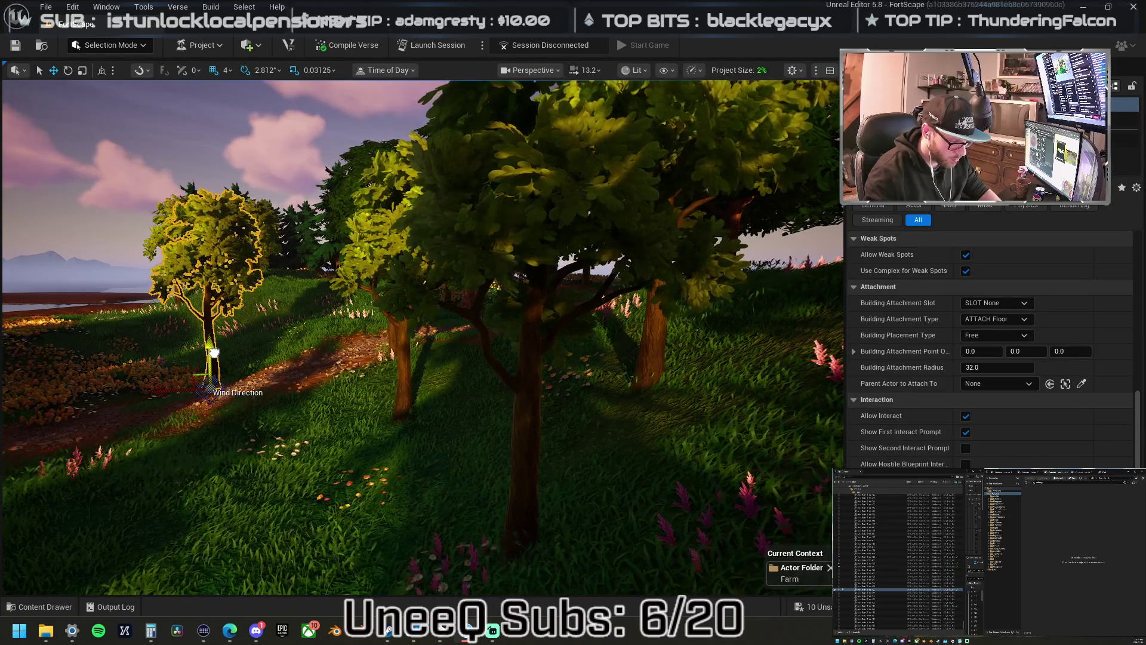
pyautogui.press('w')
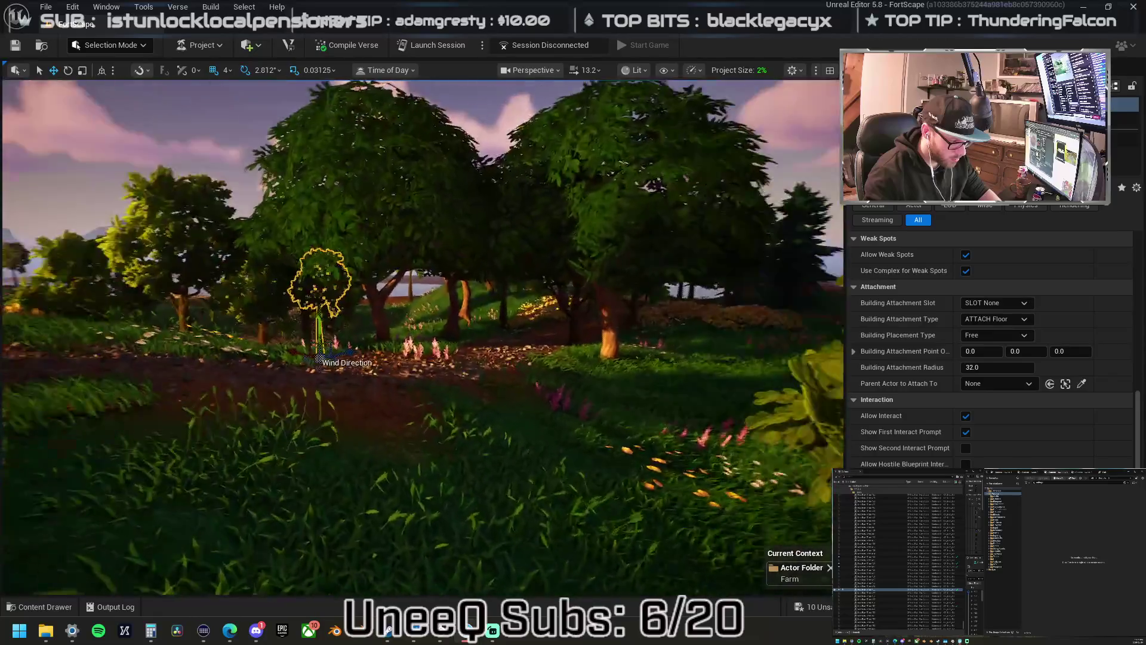
# - Turn the view along the path and frame the trees on its left side
pyautogui.click(470, 385)
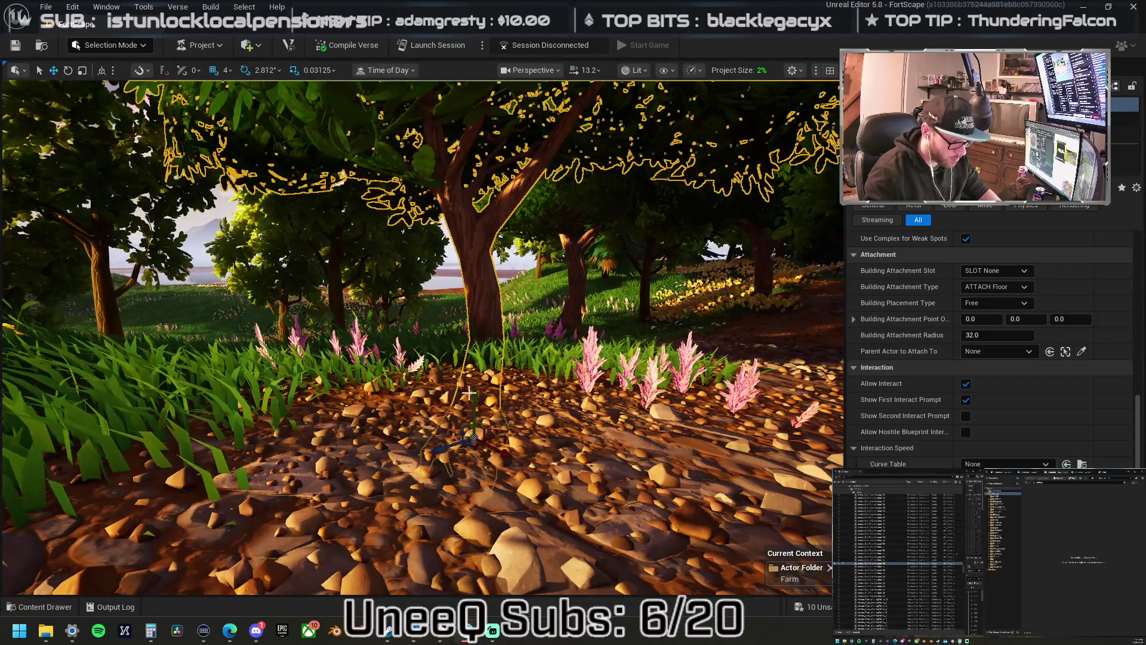
pyautogui.moveTo(470, 385); pyautogui.dragTo(555, 371)
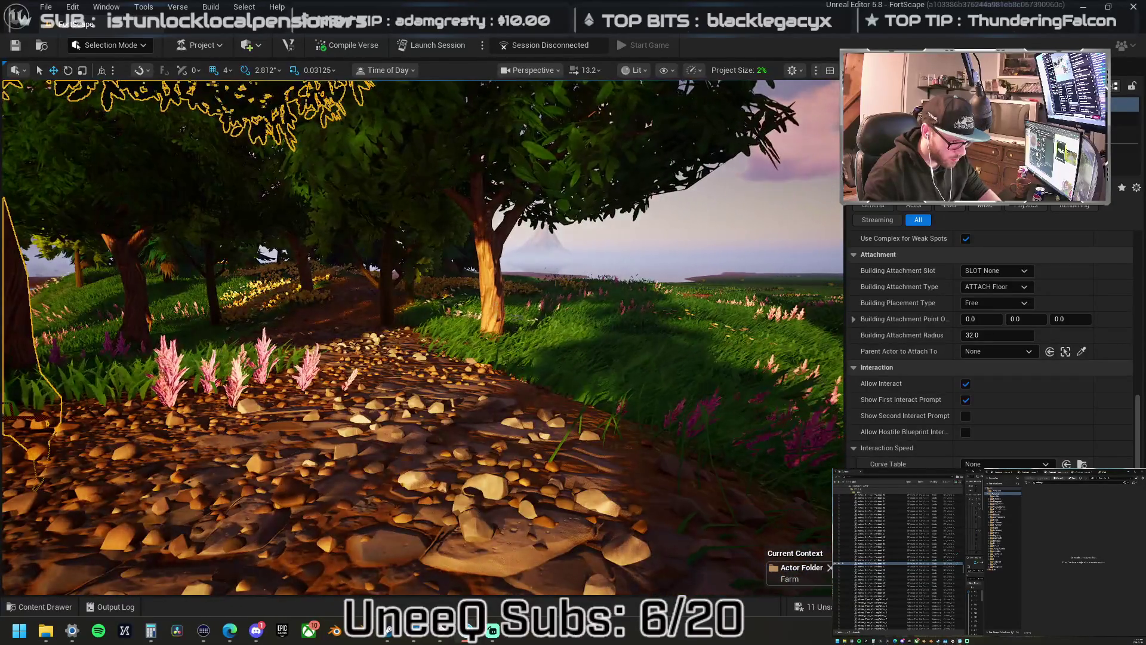
pyautogui.click(387, 331)
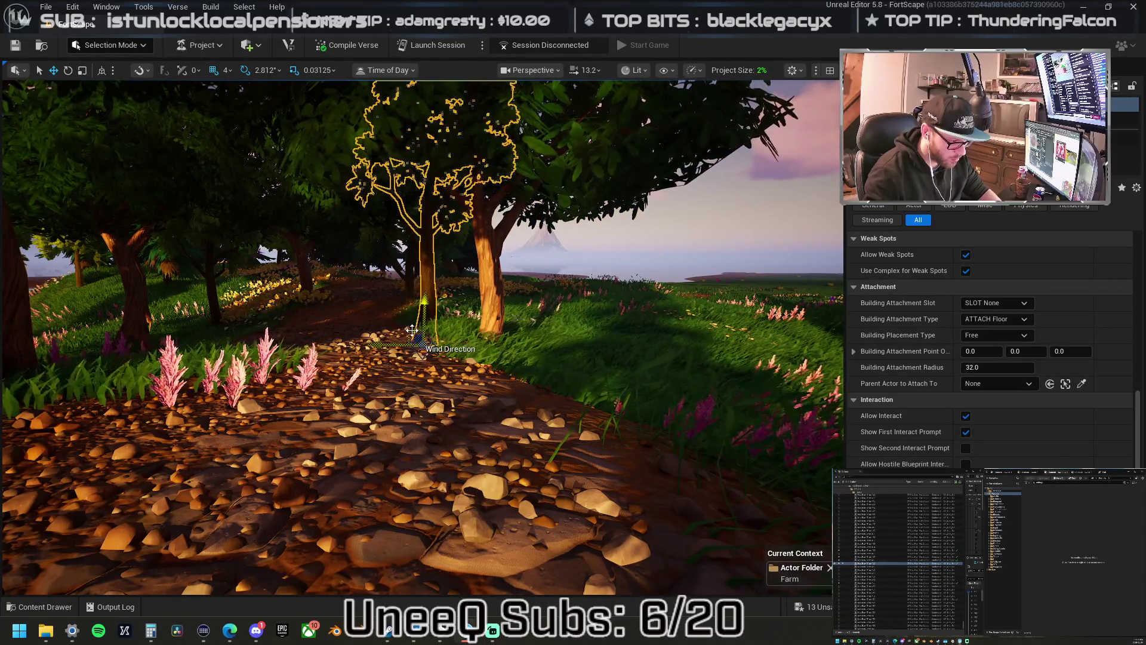
pyautogui.scroll(5, 412, 329)
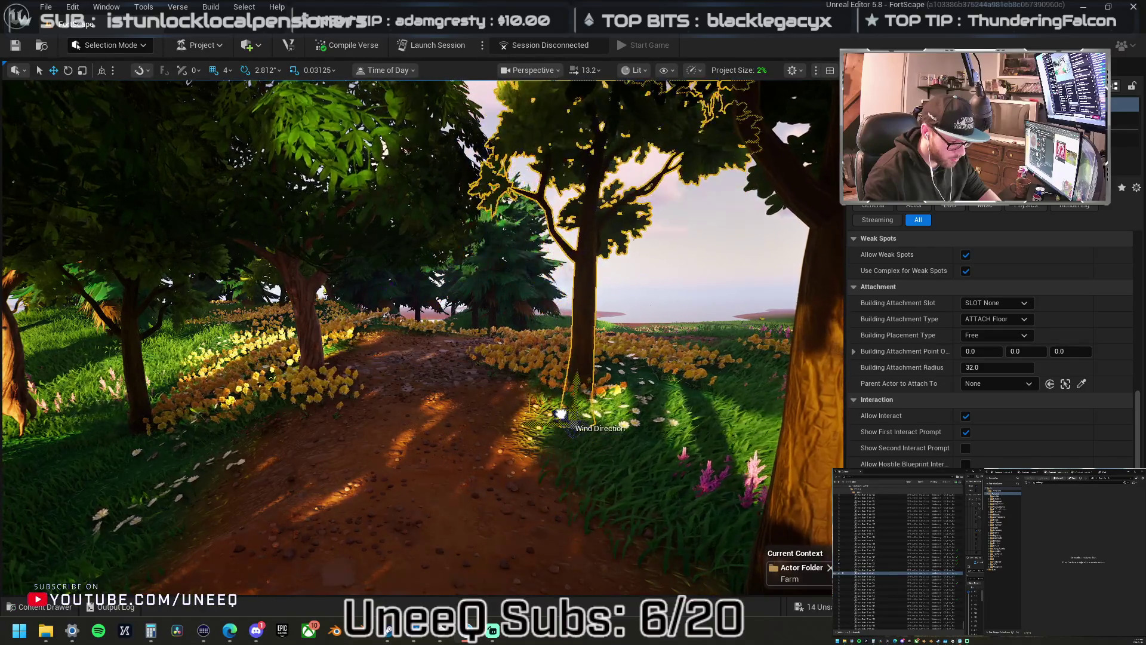
pyautogui.click(312, 352)
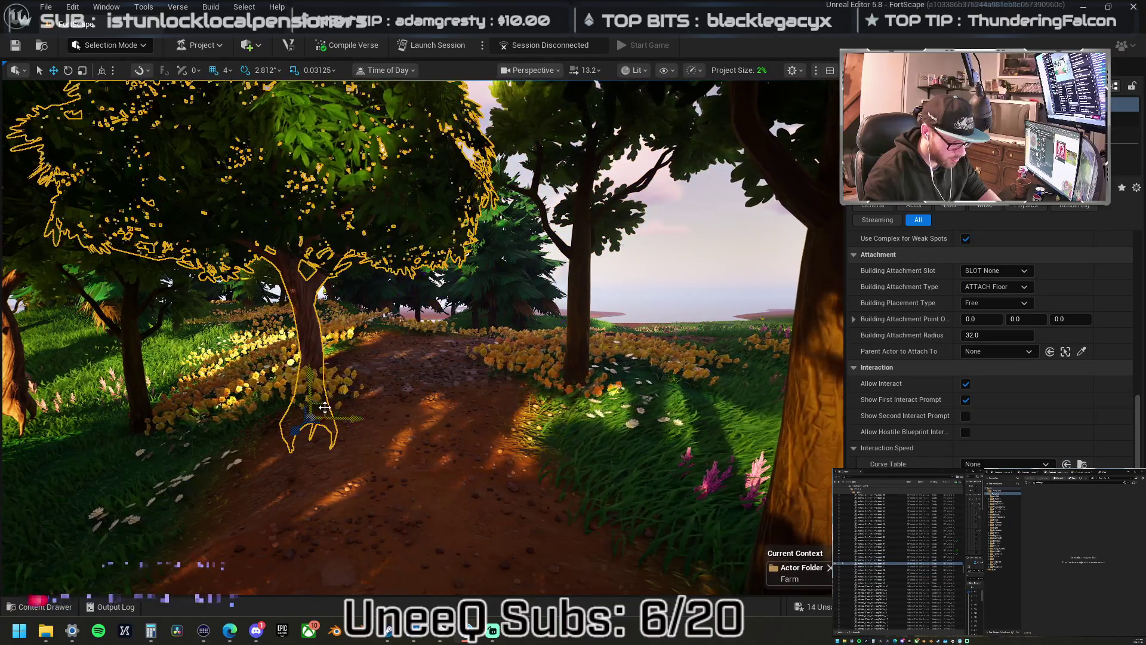
pyautogui.press('f')
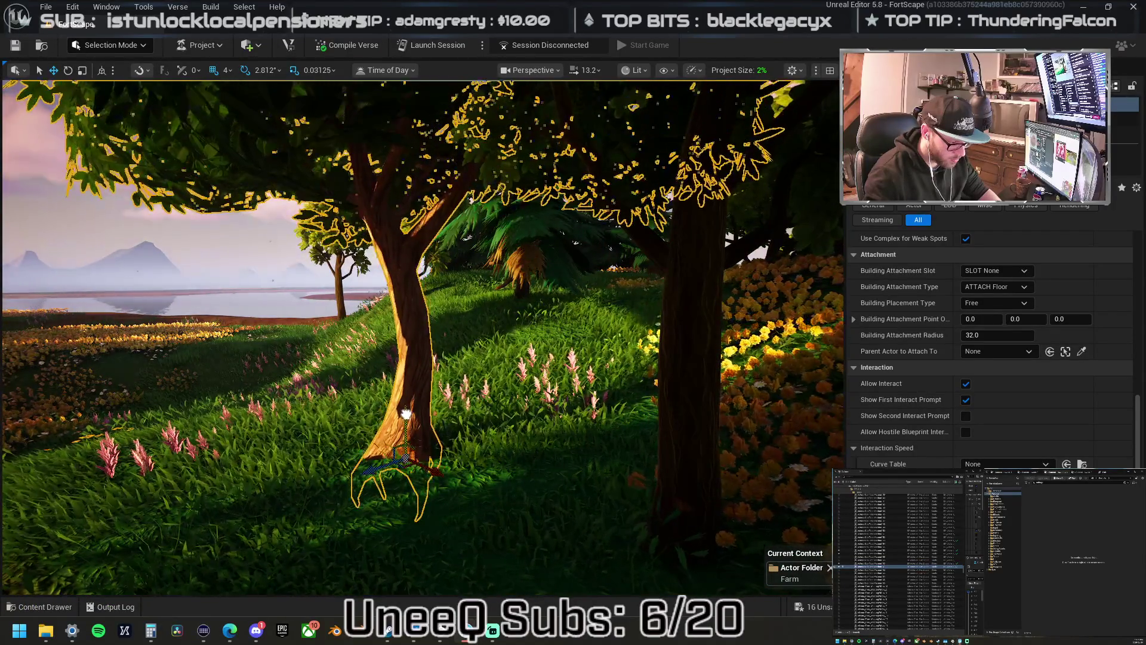
pyautogui.press('f')
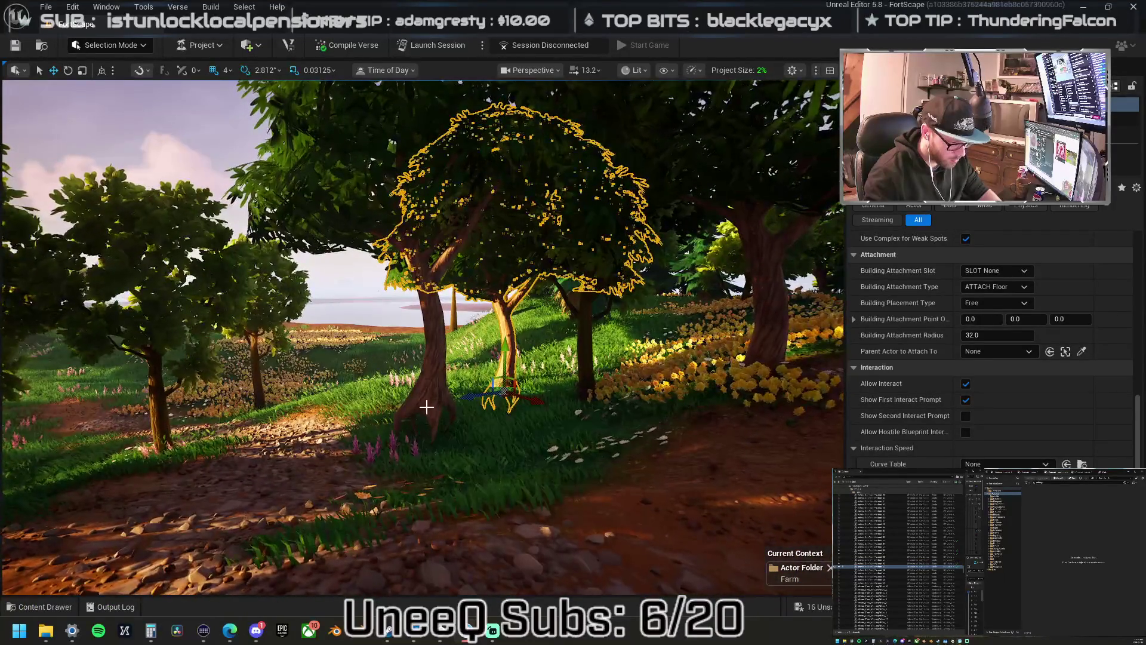
# - Frame the nearer path tree, then select the middle tree and the pine behind it
pyautogui.click(433, 411)
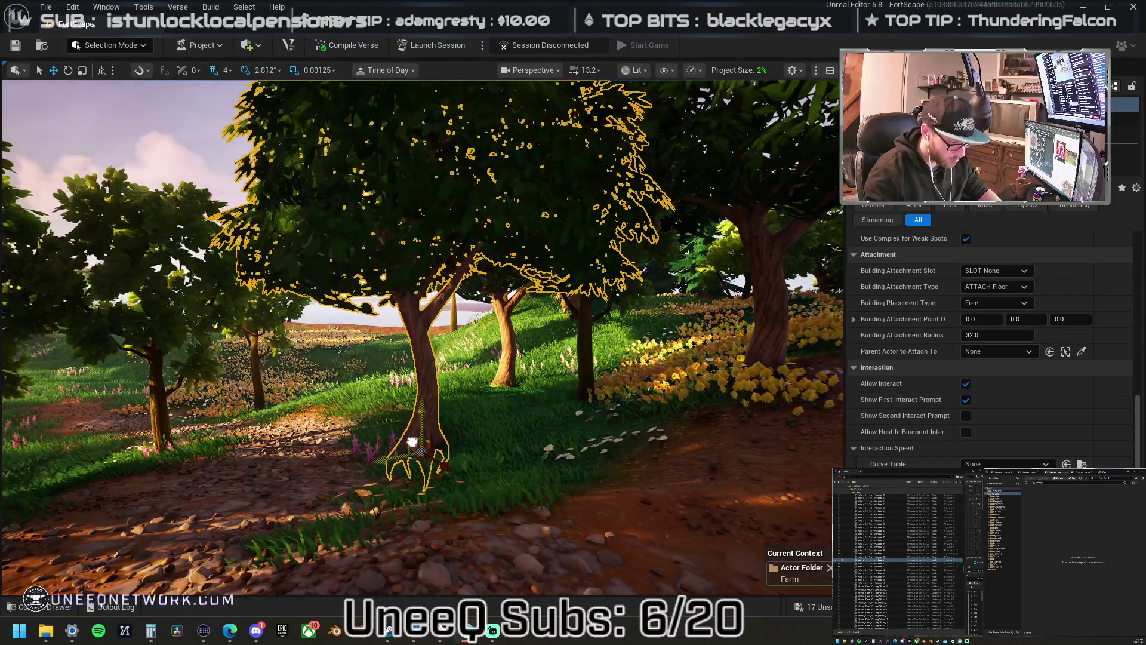
pyautogui.press('w')
pyautogui.press('f')
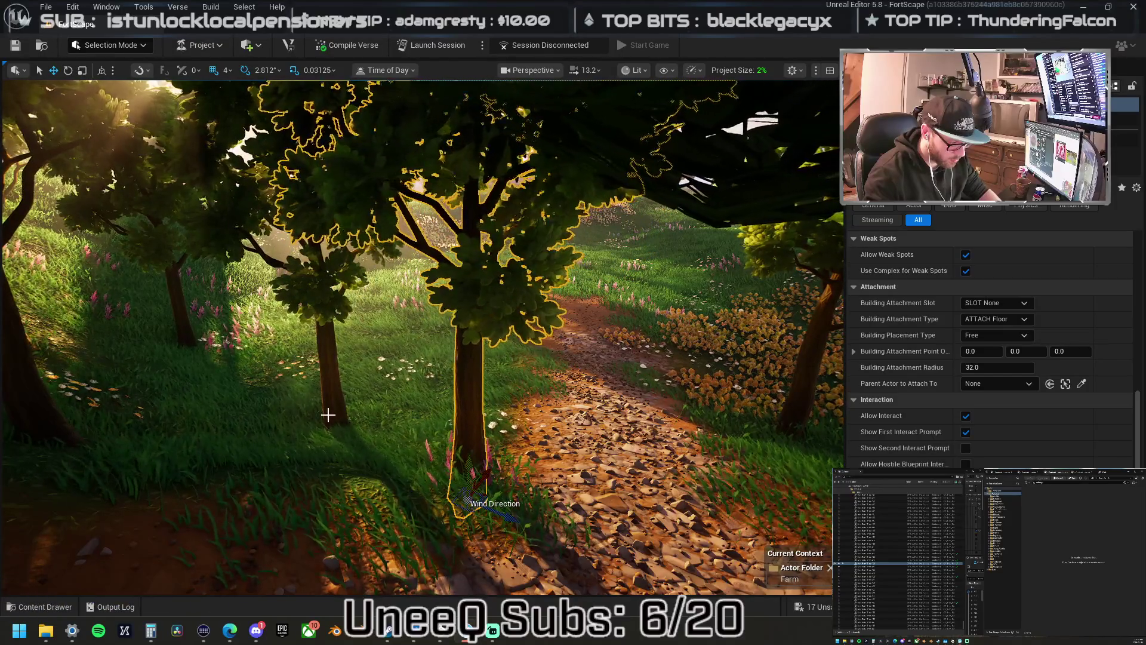
pyautogui.press('a')
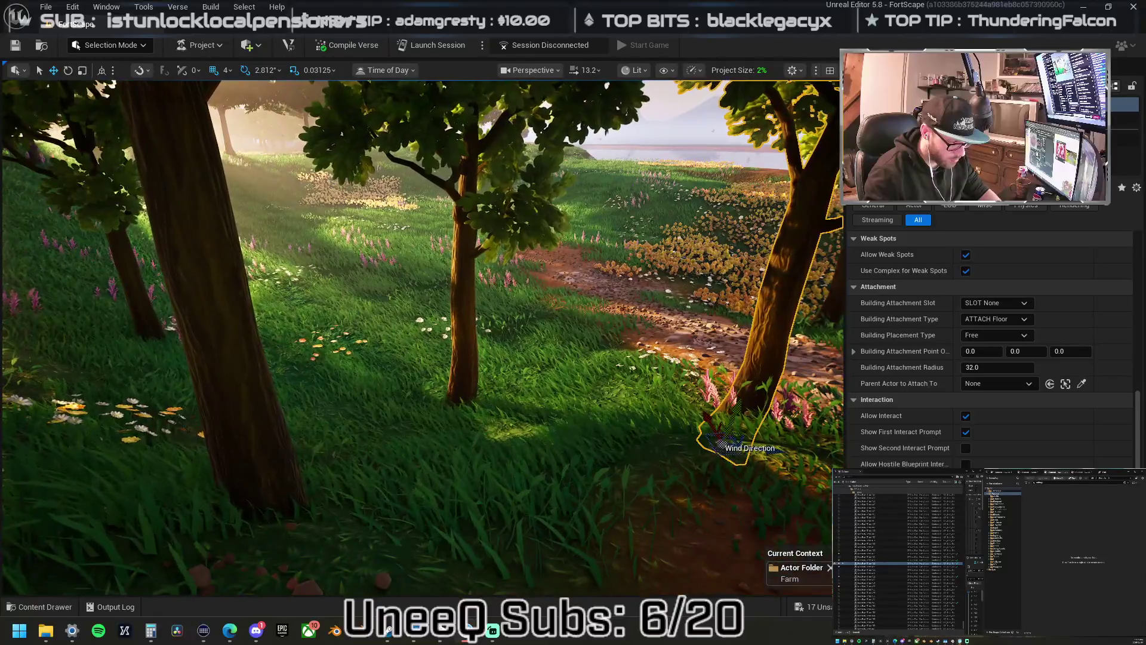
pyautogui.click(465, 390)
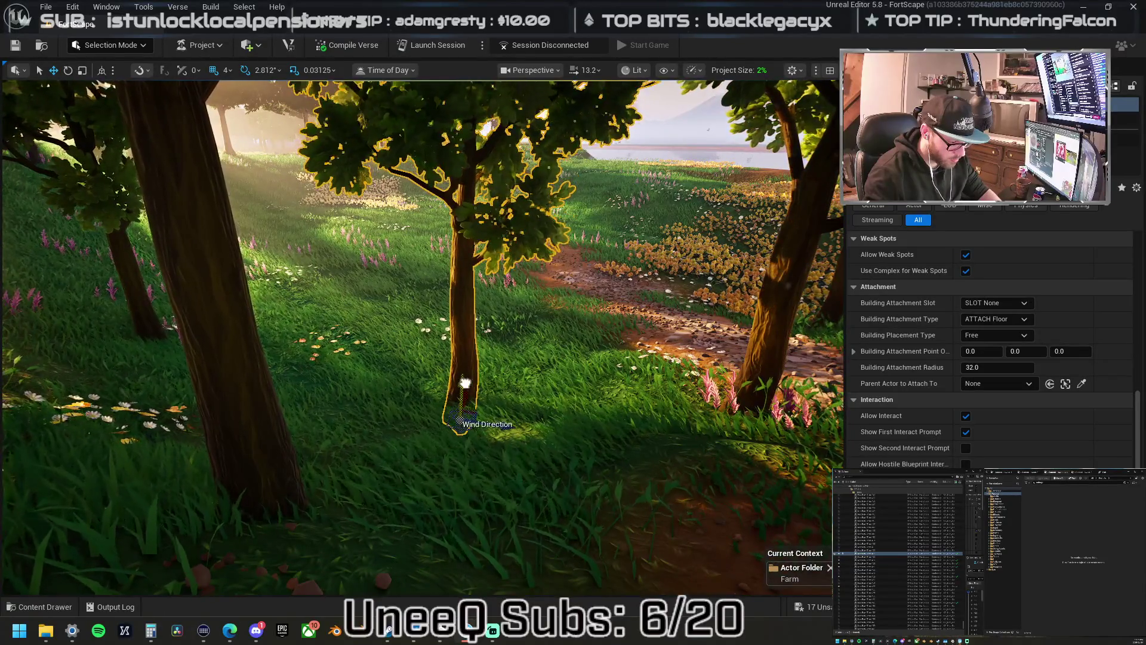
pyautogui.moveTo(469, 388)
pyautogui.mouseDown()
pyautogui.moveTo(346, 385)
pyautogui.moveTo(443, 369)
pyautogui.mouseUp()
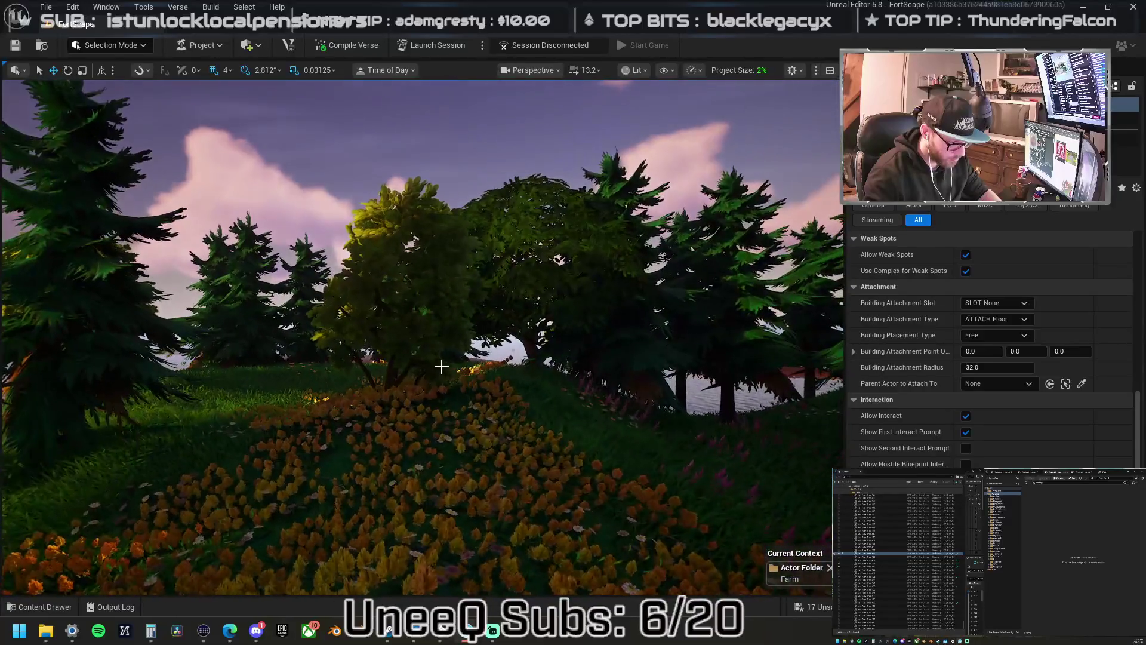
pyautogui.click(388, 302)
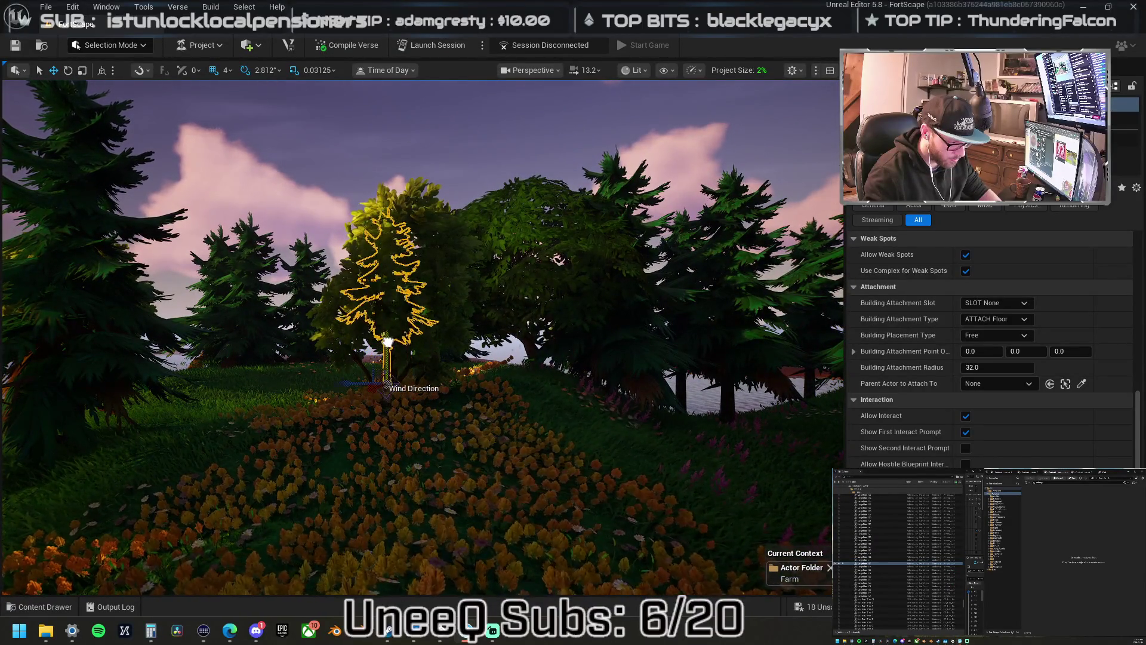
# - Lower the pine slightly into the hill, then select the bushy tree and the left pine
pyautogui.moveTo(387, 342); pyautogui.dragTo(394, 346)
pyautogui.click(416, 360)
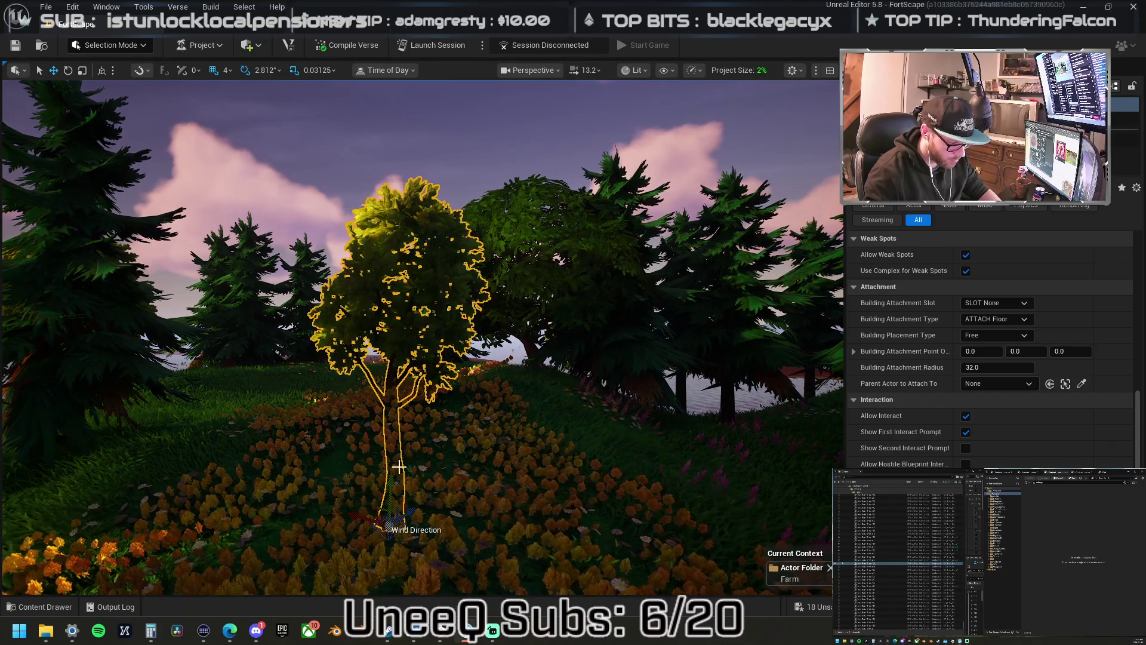
pyautogui.moveTo(407, 372); pyautogui.dragTo(353, 366)
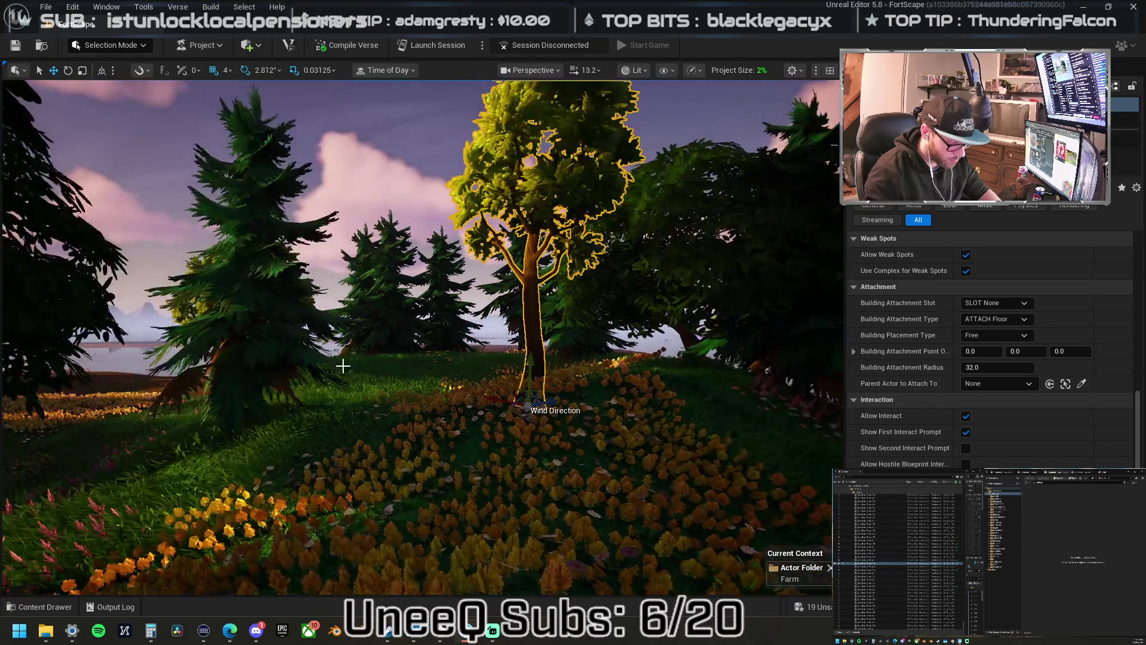
pyautogui.click(251, 443)
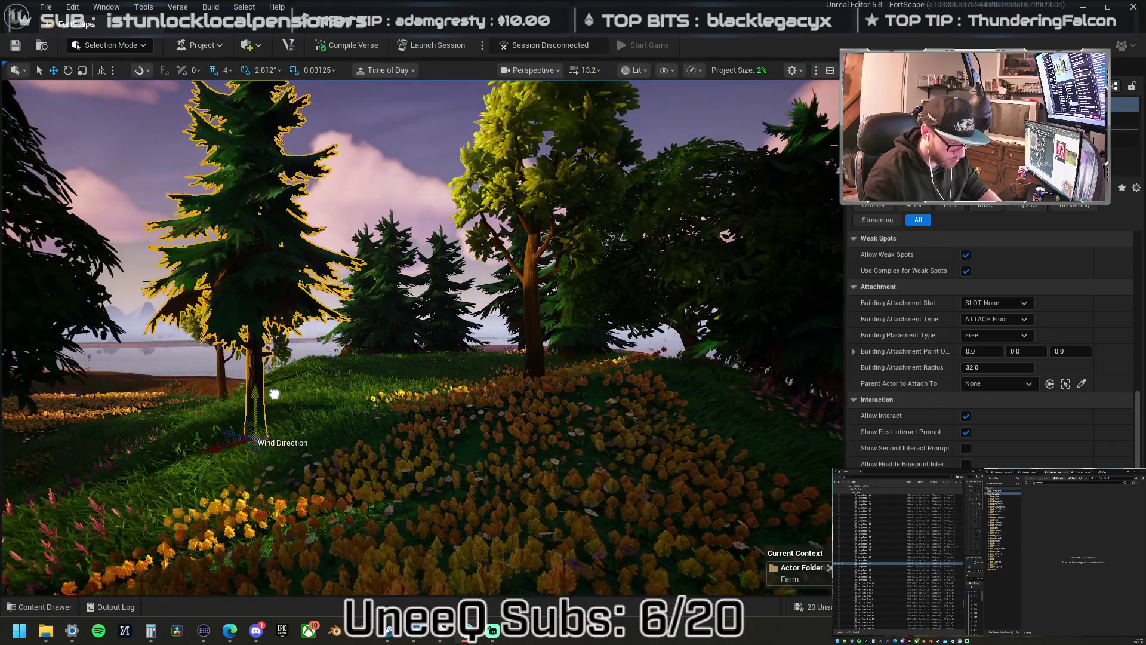
pyautogui.moveTo(277, 382)
pyautogui.mouseDown()
pyautogui.moveTo(266, 307)
pyautogui.moveTo(231, 356)
pyautogui.moveTo(263, 370)
pyautogui.mouseUp()
# - Select the foreground pine, then focus on the bushy tree behind the pines
pyautogui.click(264, 344)
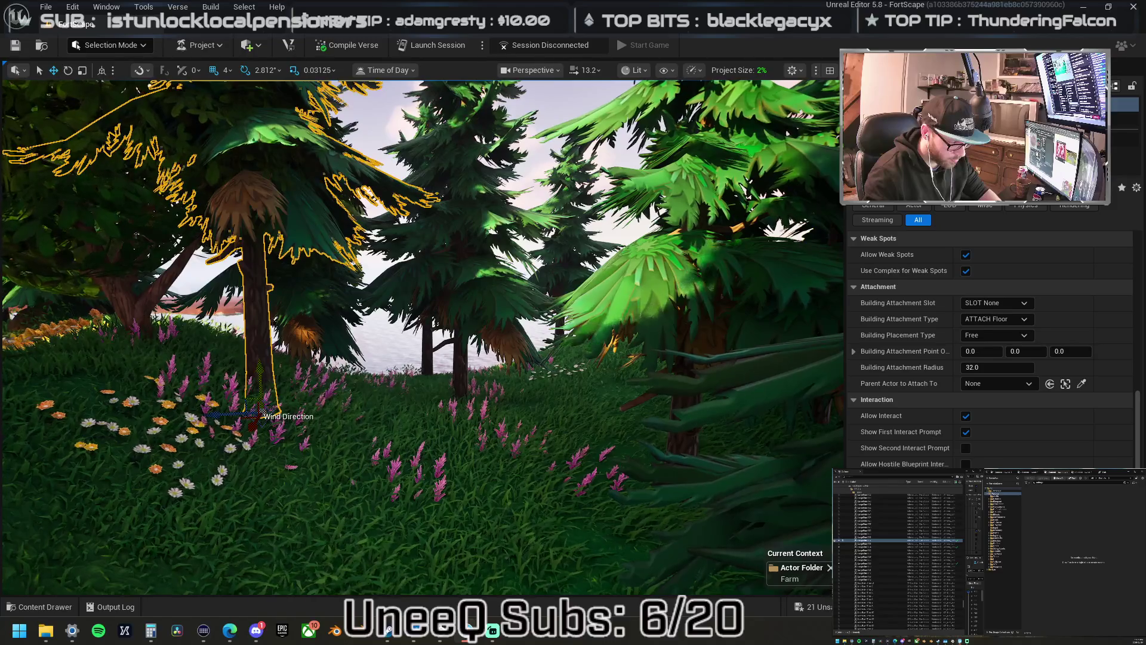
pyautogui.click(154, 420)
pyautogui.moveTo(642, 407); pyautogui.dragTo(627, 343)
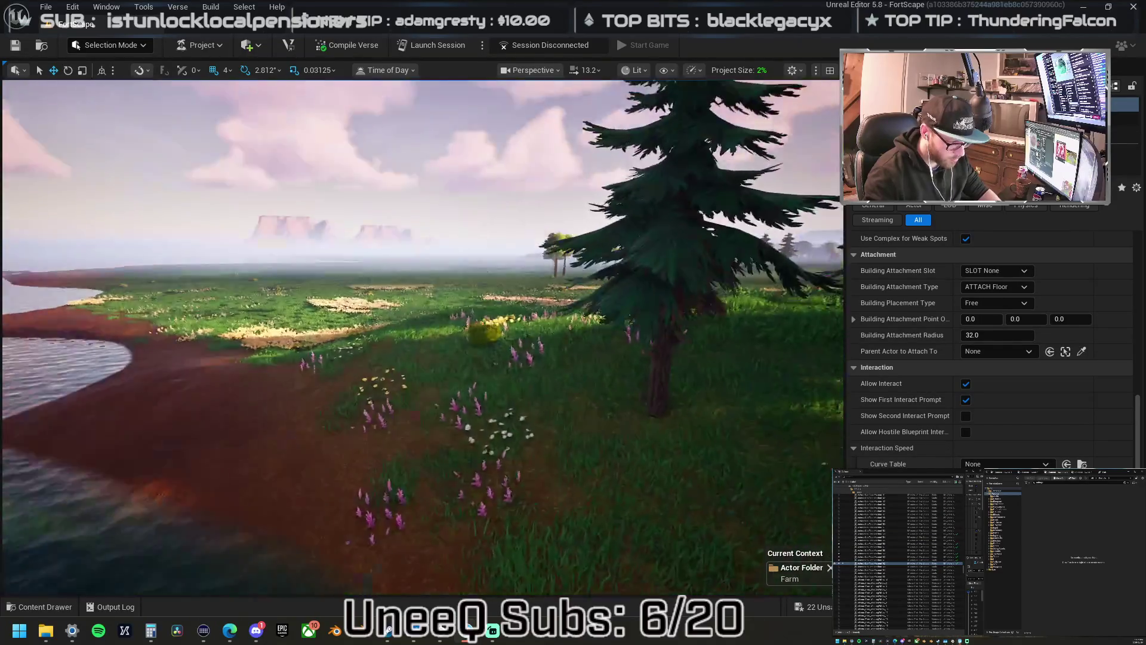
pyautogui.press('f')
pyautogui.moveTo(541, 412)
pyautogui.mouseDown()
pyautogui.moveTo(537, 400)
pyautogui.moveTo(542, 412)
pyautogui.mouseUp()
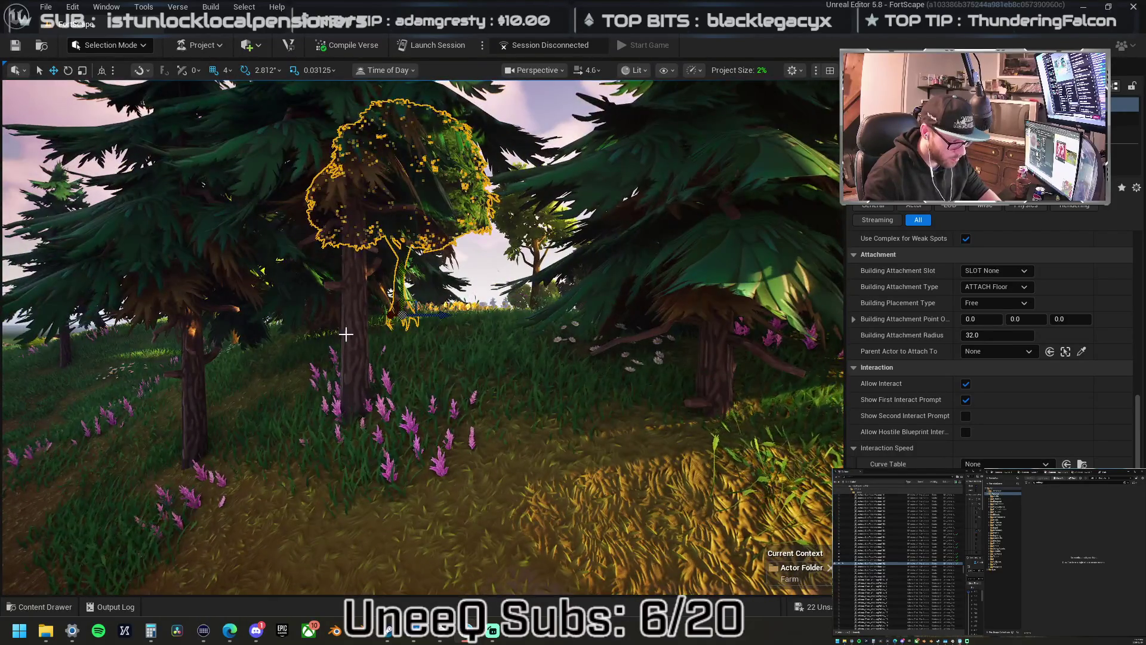
pyautogui.moveTo(361, 336); pyautogui.dragTo(361, 322)
# - Select the large pine, then the shoreline pine, and view it up close
pyautogui.click(412, 417)
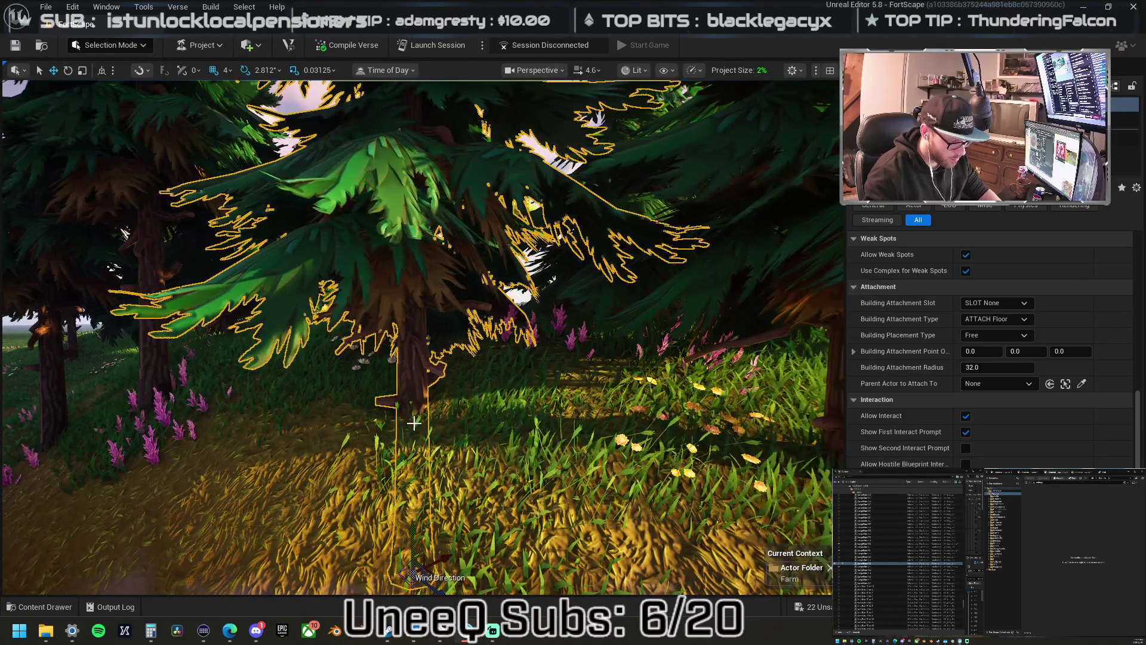
pyautogui.moveTo(419, 389)
pyautogui.mouseDown()
pyautogui.moveTo(508, 431)
pyautogui.moveTo(453, 399)
pyautogui.mouseUp()
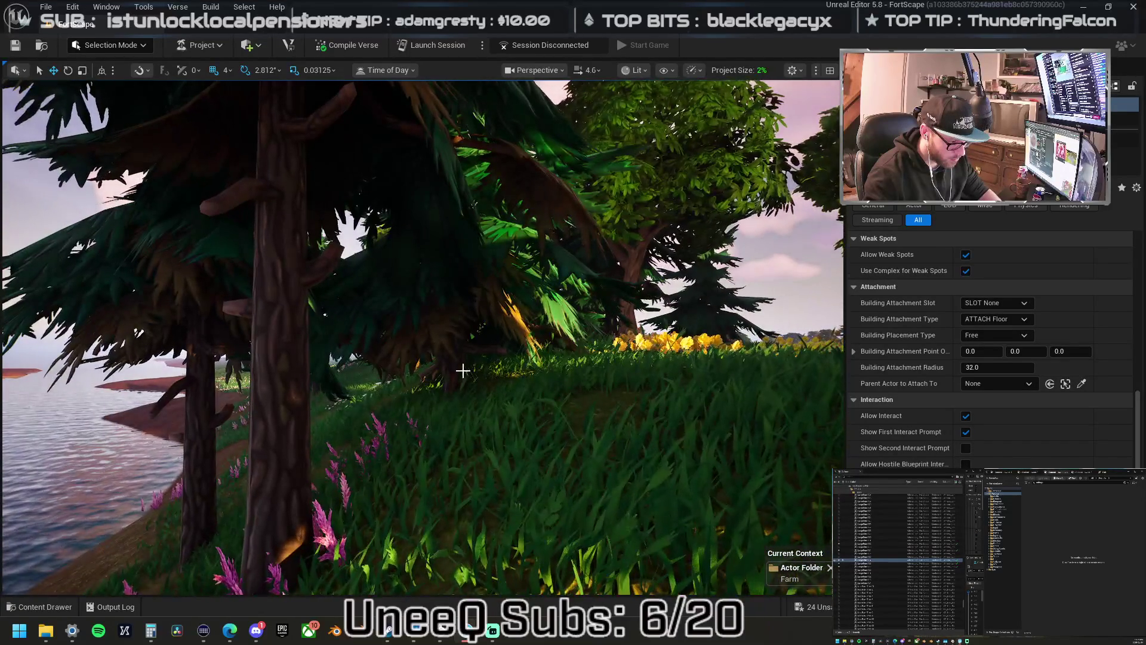
pyautogui.click(441, 392)
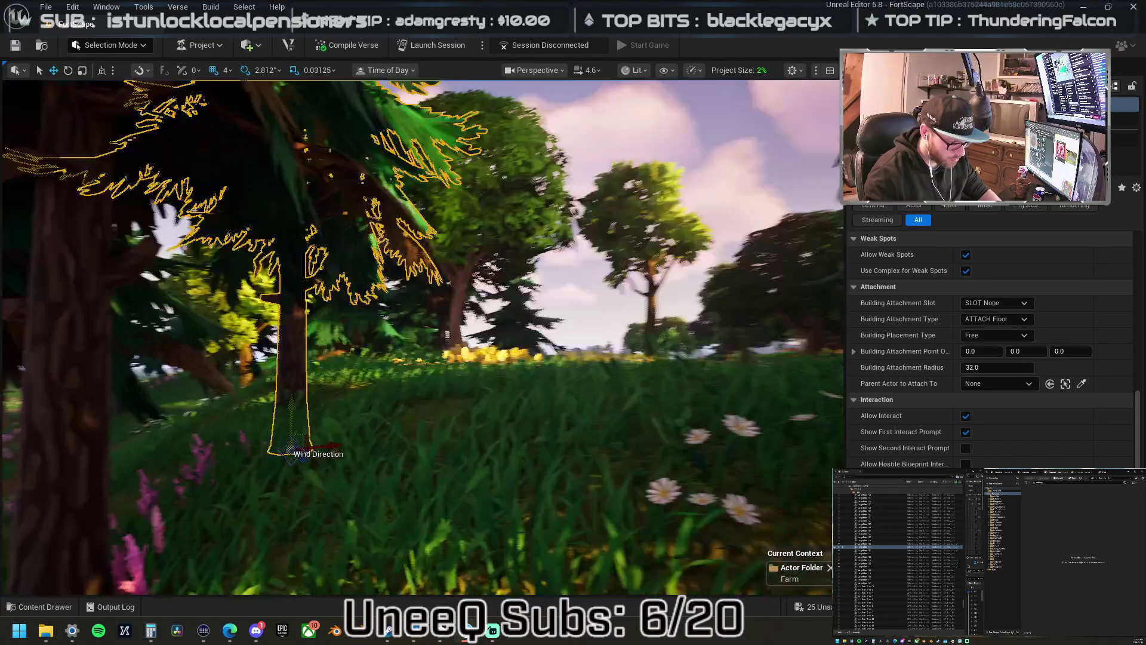
pyautogui.moveTo(418, 358)
pyautogui.mouseDown()
pyautogui.moveTo(453, 358)
pyautogui.moveTo(418, 370)
pyautogui.mouseUp()
pyautogui.moveTo(444, 430)
pyautogui.mouseDown()
pyautogui.moveTo(418, 430)
pyautogui.moveTo(483, 424)
pyautogui.mouseUp()
pyautogui.scroll(4, 396, 396)
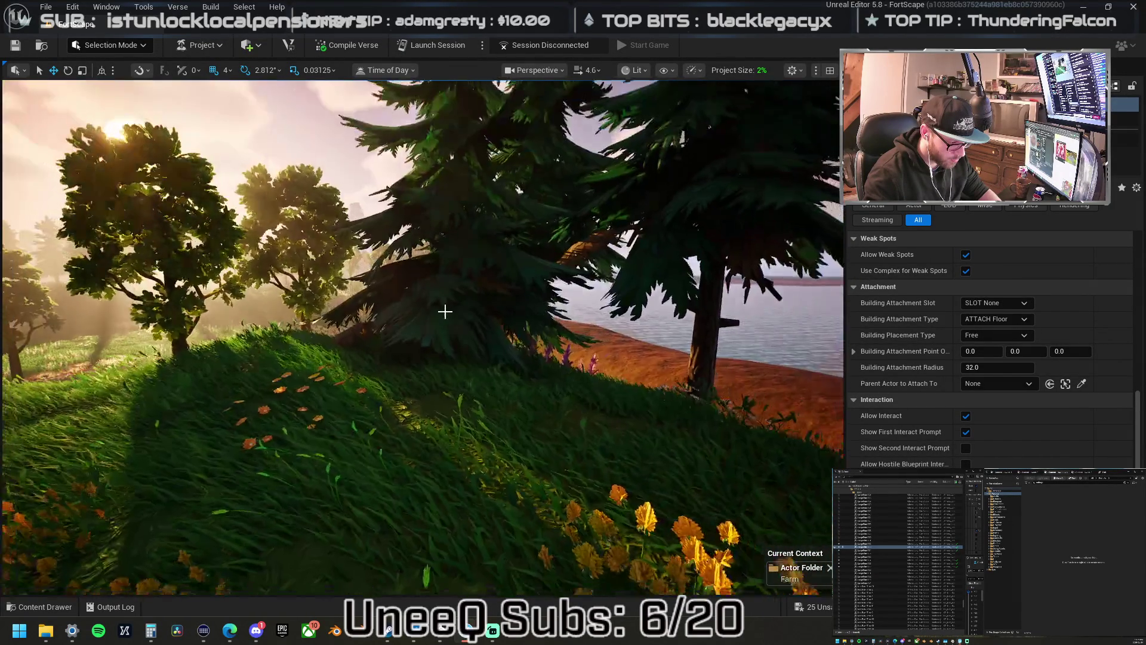
# - Select the central pine, then fly through the forest toward the horizon
pyautogui.click(441, 316)
pyautogui.moveTo(442, 317); pyautogui.dragTo(439, 274)
pyautogui.click(440, 358)
pyautogui.scroll(-2, 421, 337)
pyautogui.moveTo(445, 269); pyautogui.dragTo(445, 179)
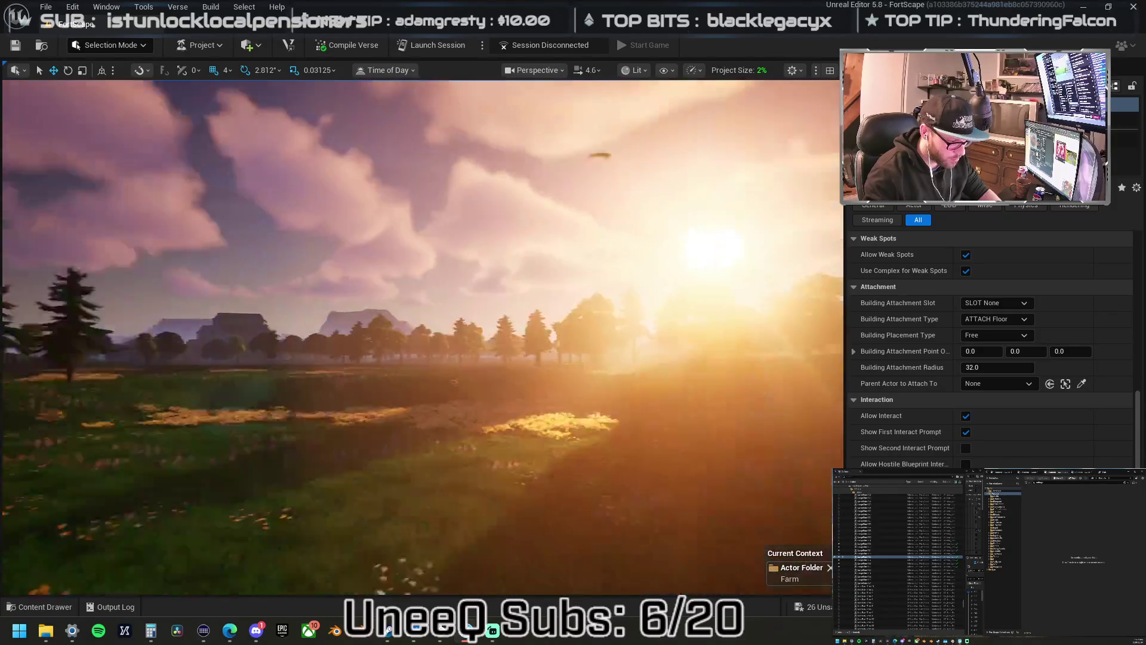
# - Fly across the flower meadow and down the dirt path to select the pine beside it
pyautogui.moveTo(444, 179); pyautogui.dragTo(514, 179)
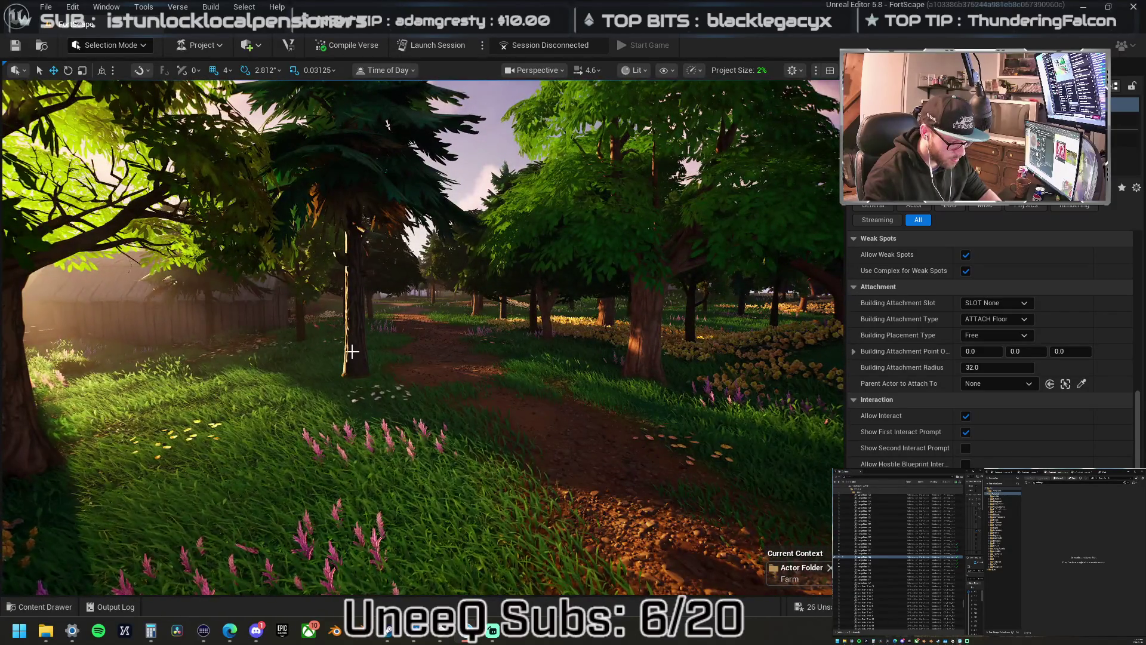
pyautogui.moveTo(369, 358); pyautogui.dragTo(369, 340)
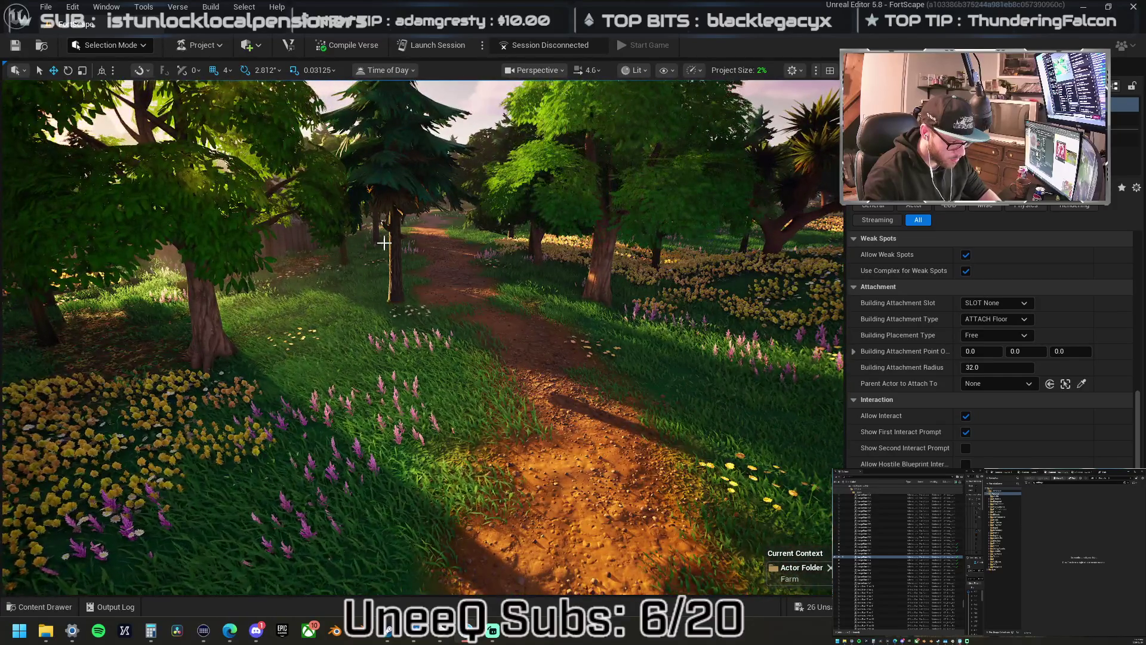
pyautogui.moveTo(384, 250)
pyautogui.mouseDown()
pyautogui.moveTo(384, 197)
pyautogui.moveTo(388, 310)
pyautogui.mouseUp()
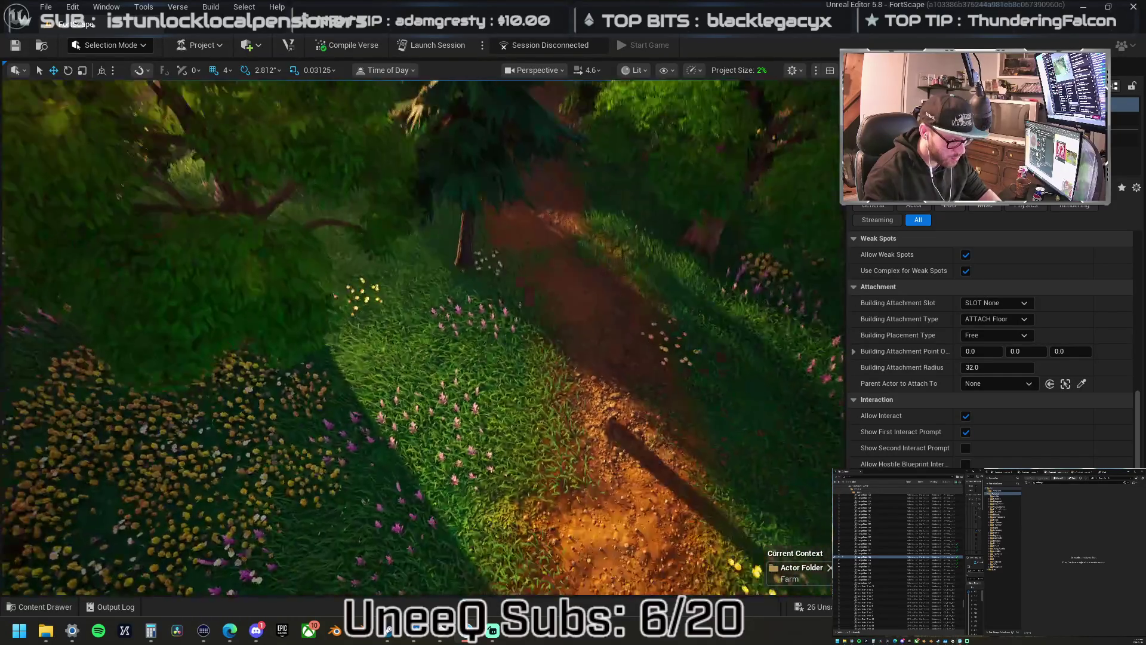
pyautogui.click(473, 213)
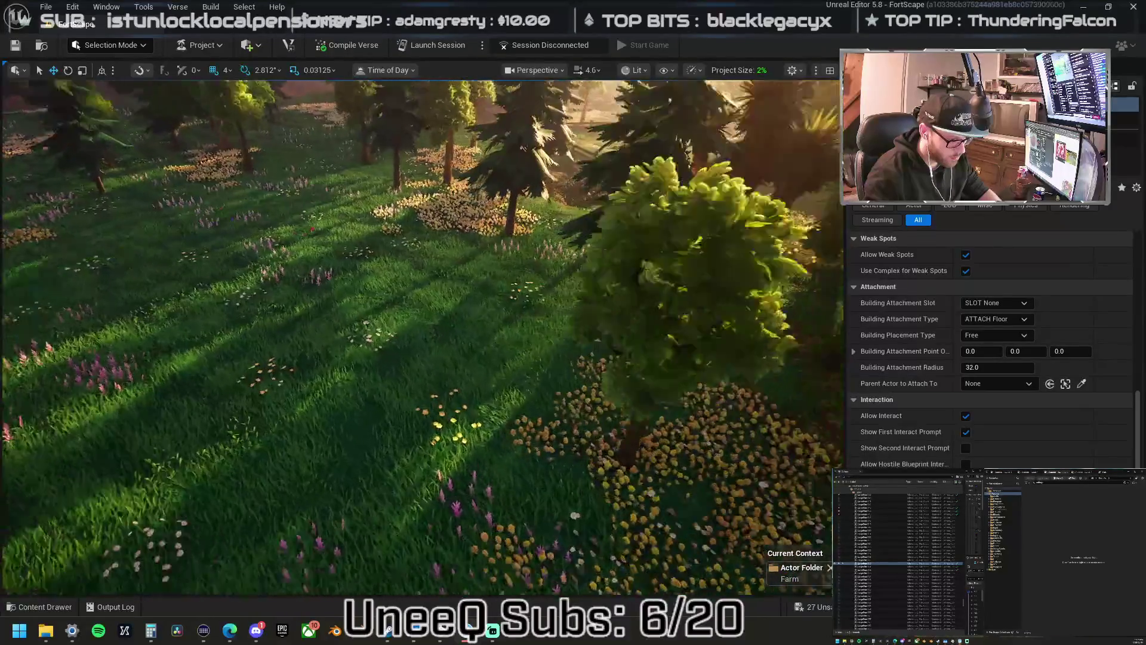
pyautogui.moveTo(418, 334)
pyautogui.mouseDown()
pyautogui.moveTo(442, 311)
pyautogui.moveTo(439, 218)
pyautogui.moveTo(443, 277)
pyautogui.mouseUp()
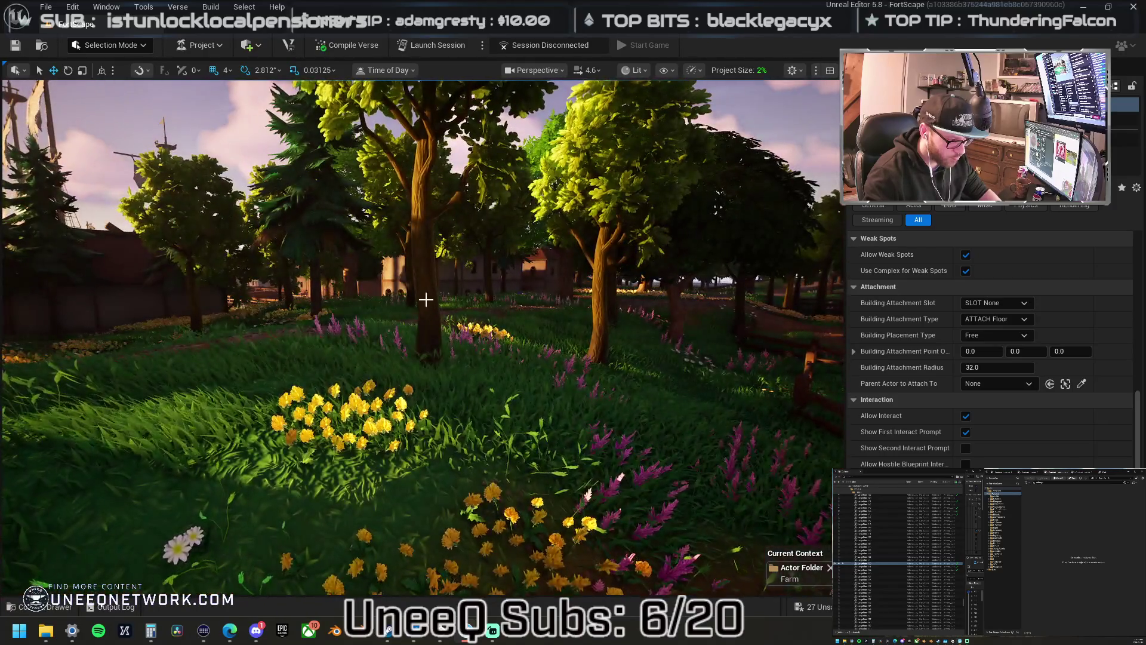
# - Select in turn the trees by the fence, in front of the barn, among the orange flowers, and to the right
pyautogui.click(426, 335)
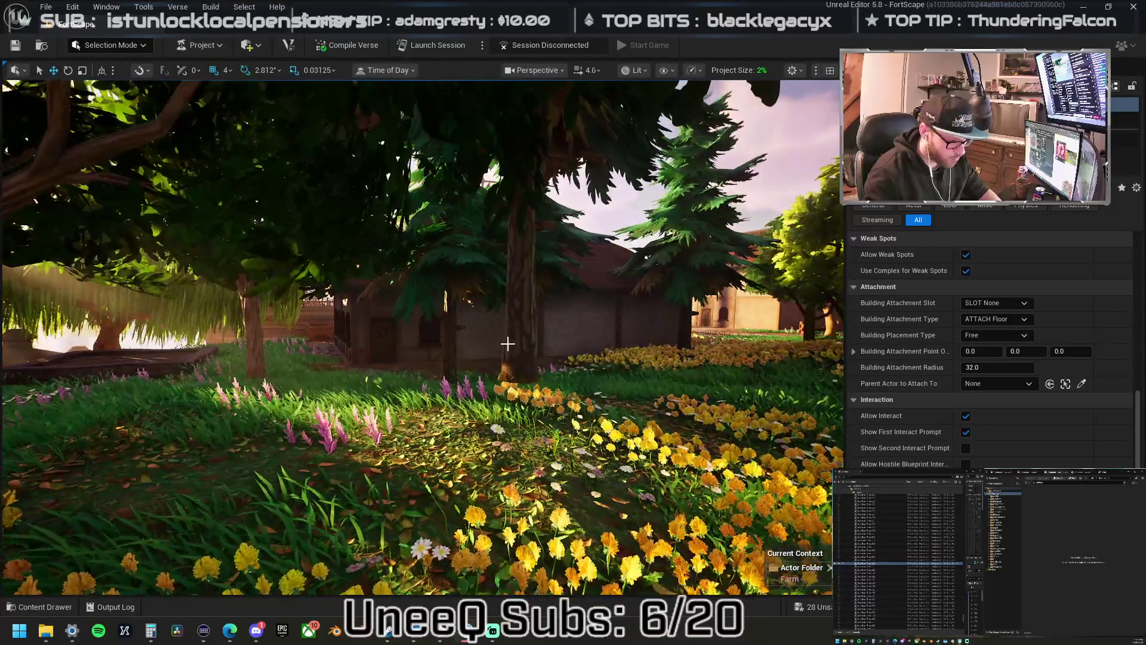
pyautogui.click(507, 344)
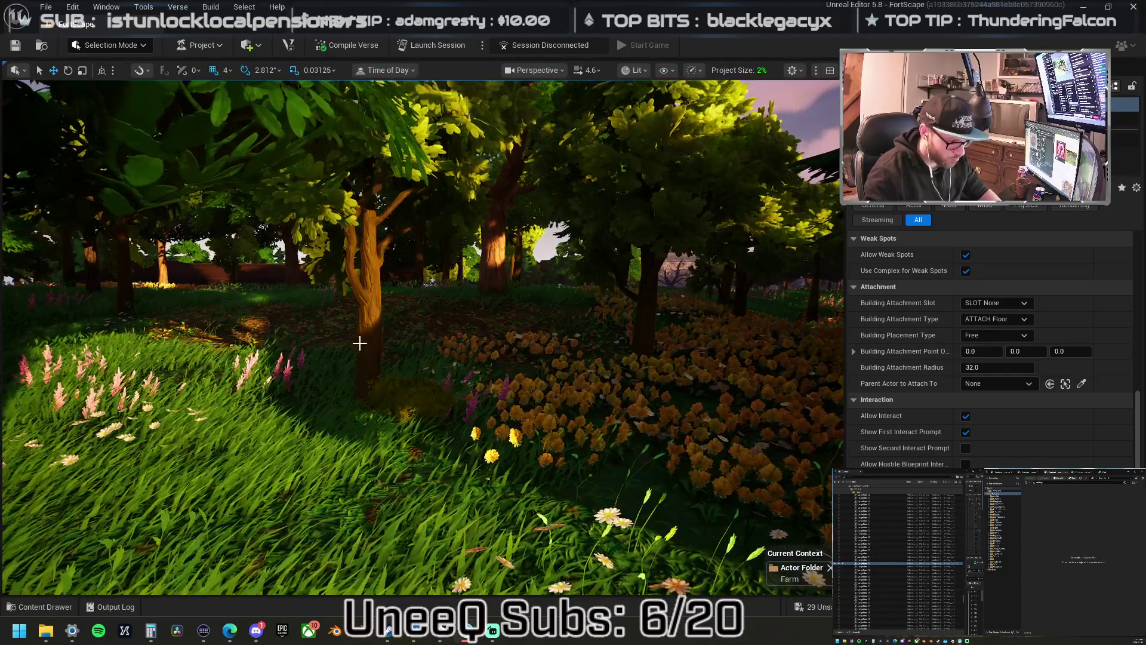
pyautogui.click(362, 409)
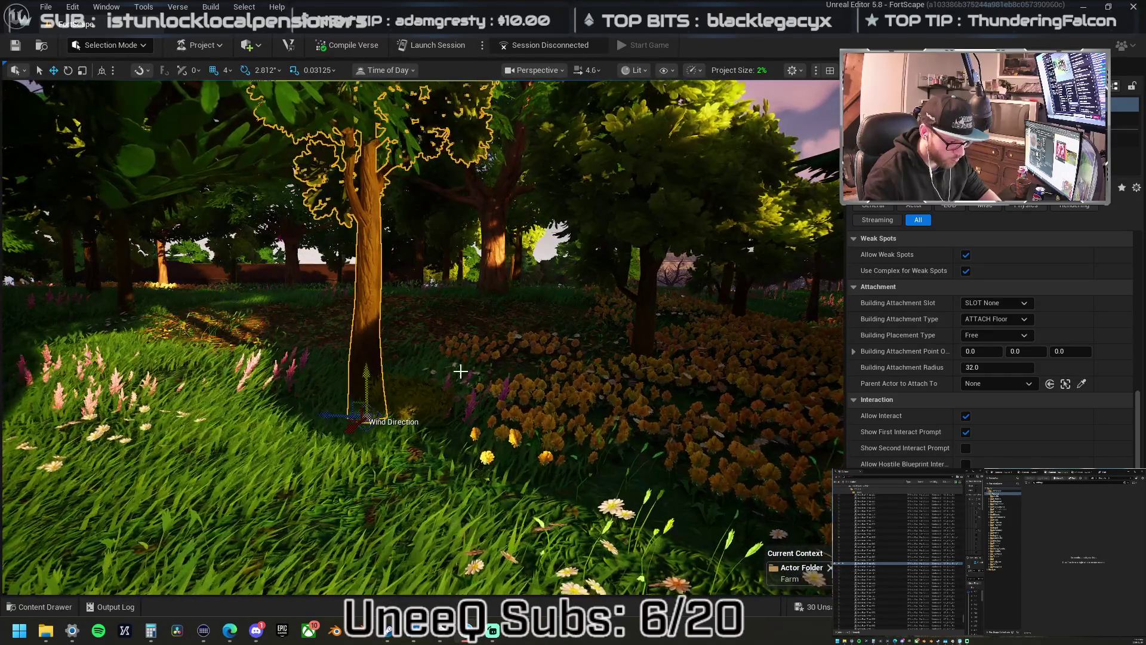
pyautogui.click(652, 368)
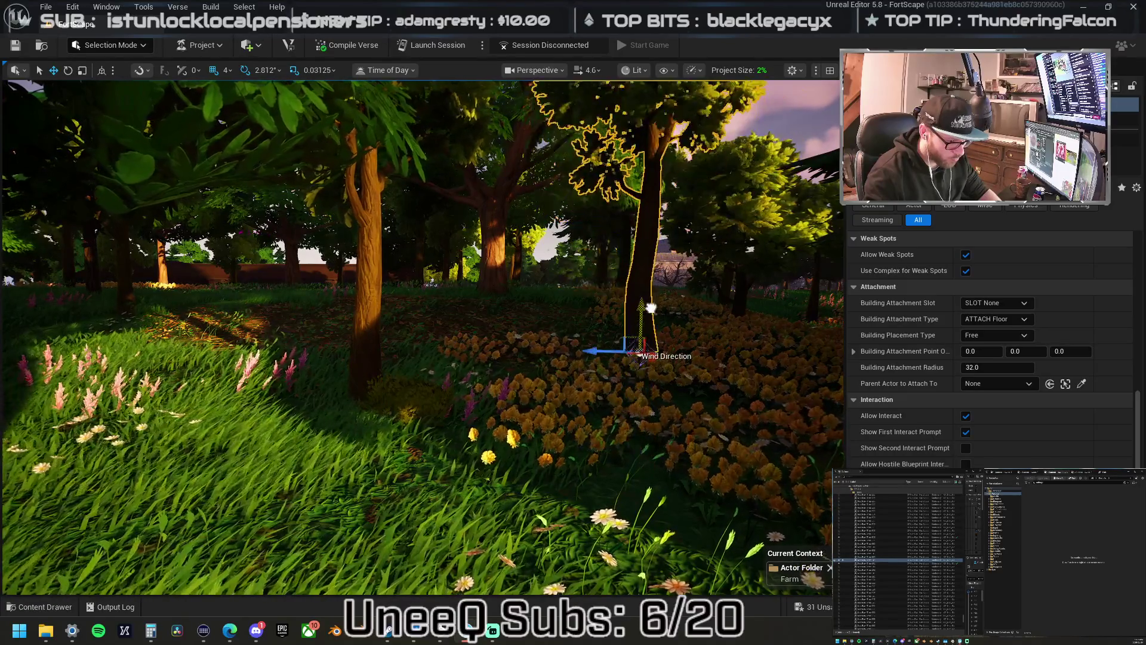
pyautogui.click(743, 351)
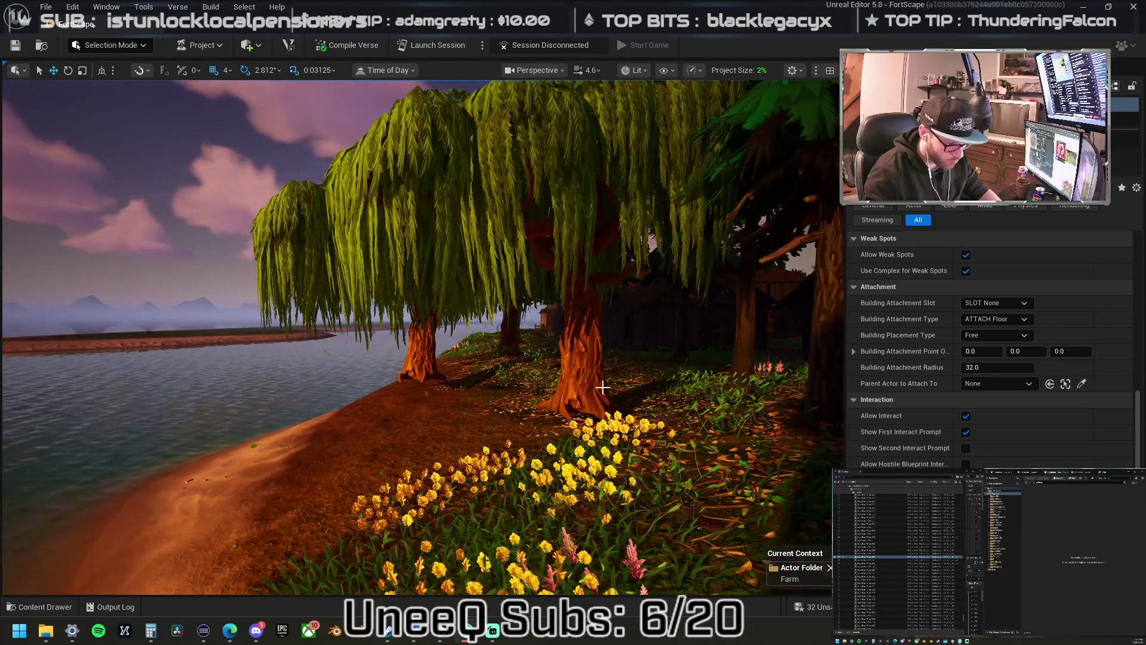
# - Select the smaller willow left of the large shoreline willow and fly in toward it
pyautogui.click(591, 389)
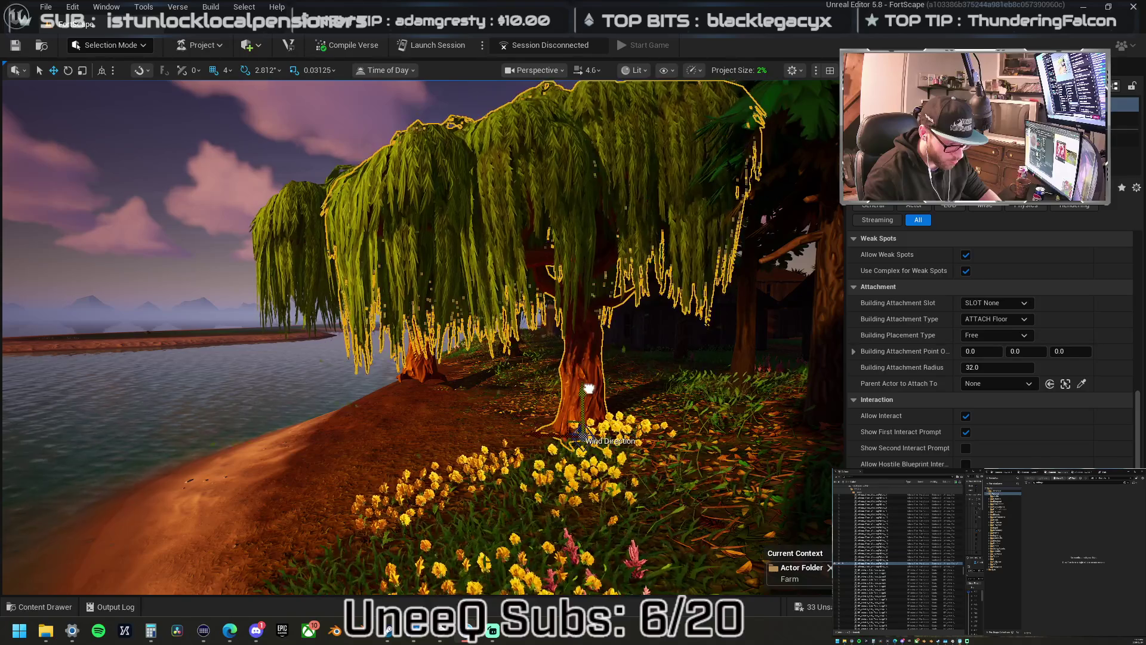
pyautogui.click(422, 368)
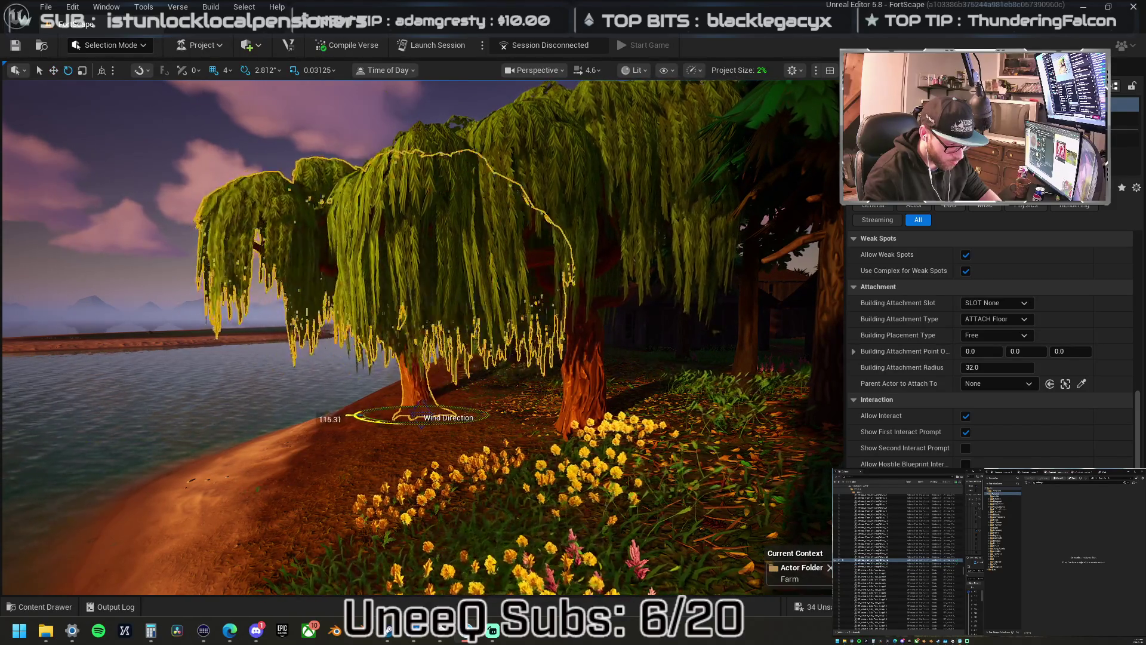
pyautogui.press('w')
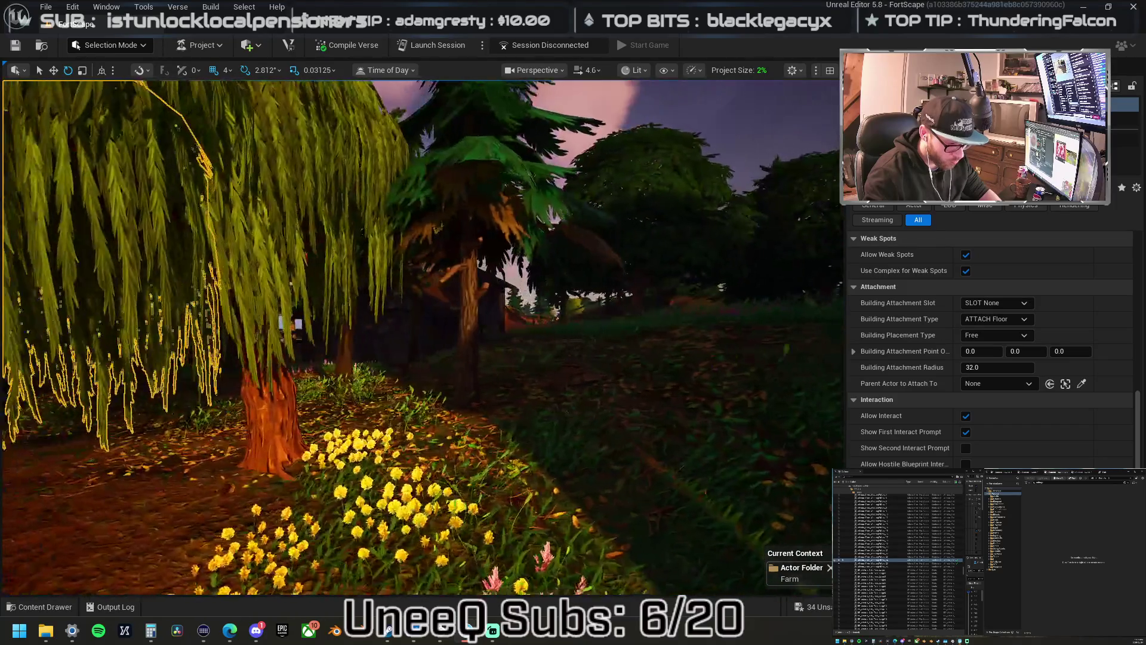
pyautogui.press('s')
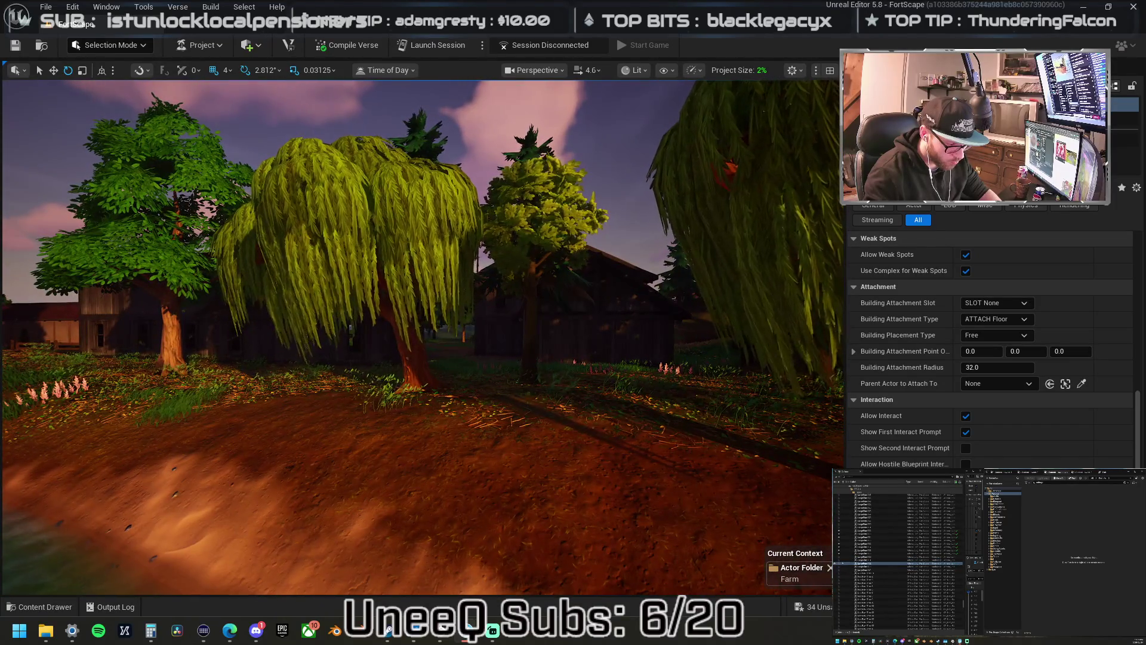
pyautogui.press('s')
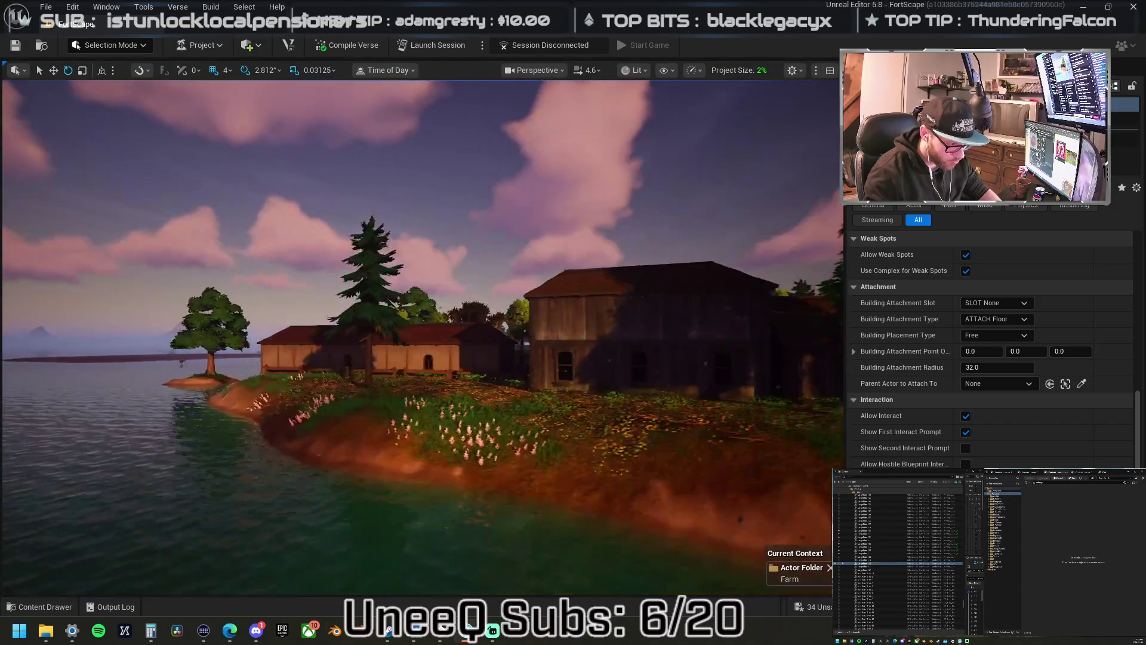
pyautogui.press('w')
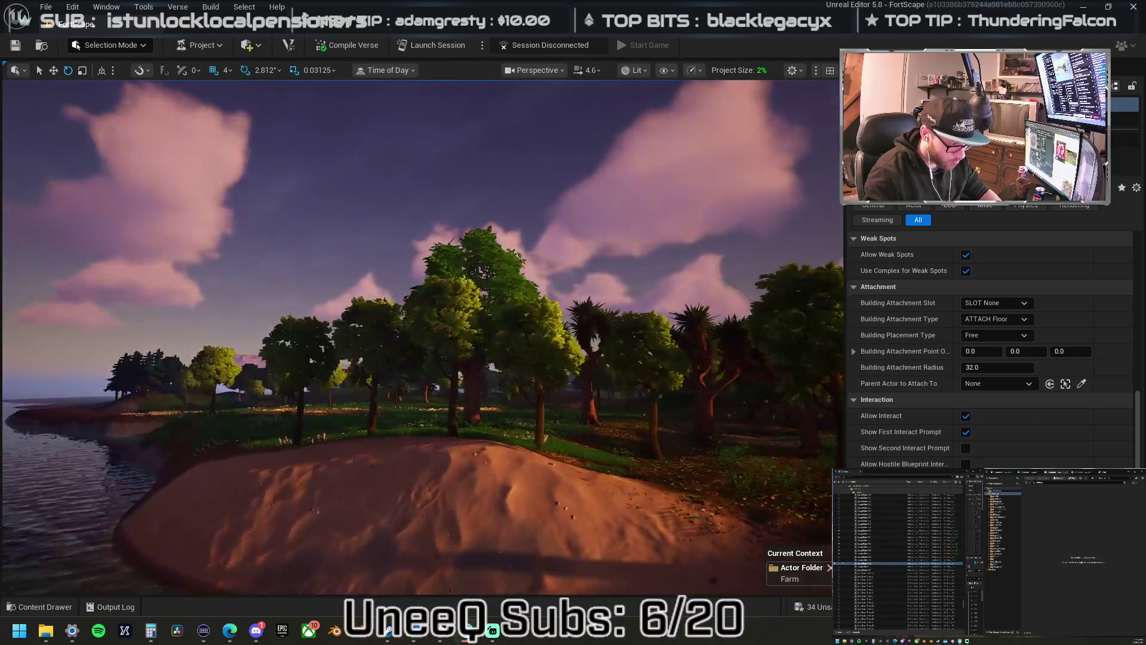
pyautogui.press('w')
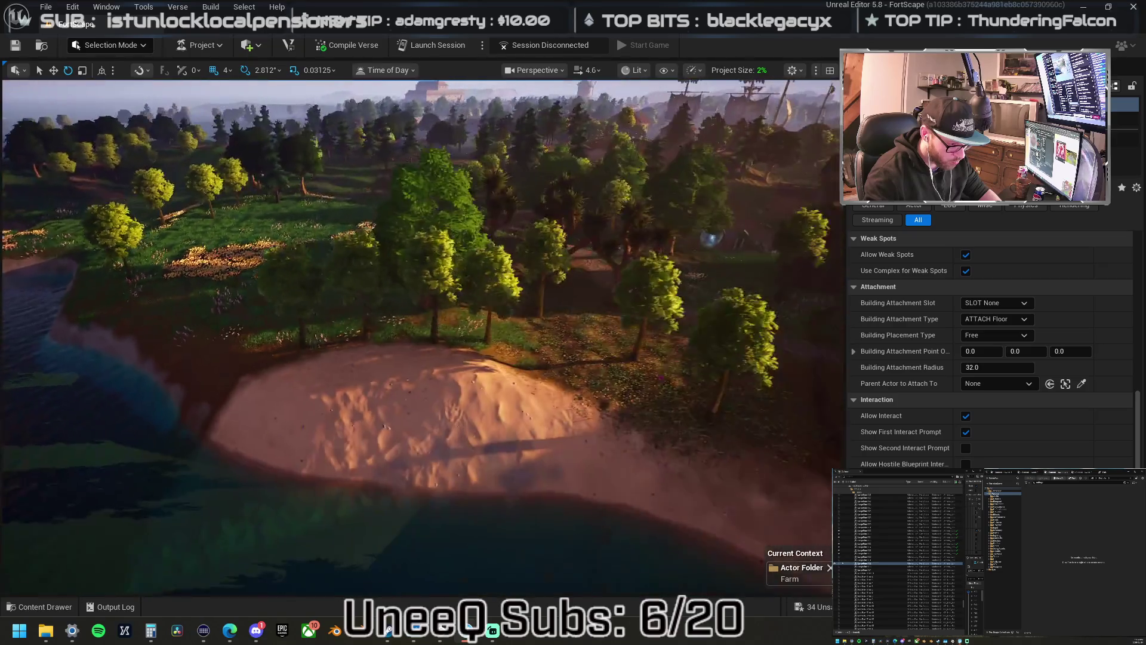
pyautogui.press('f')
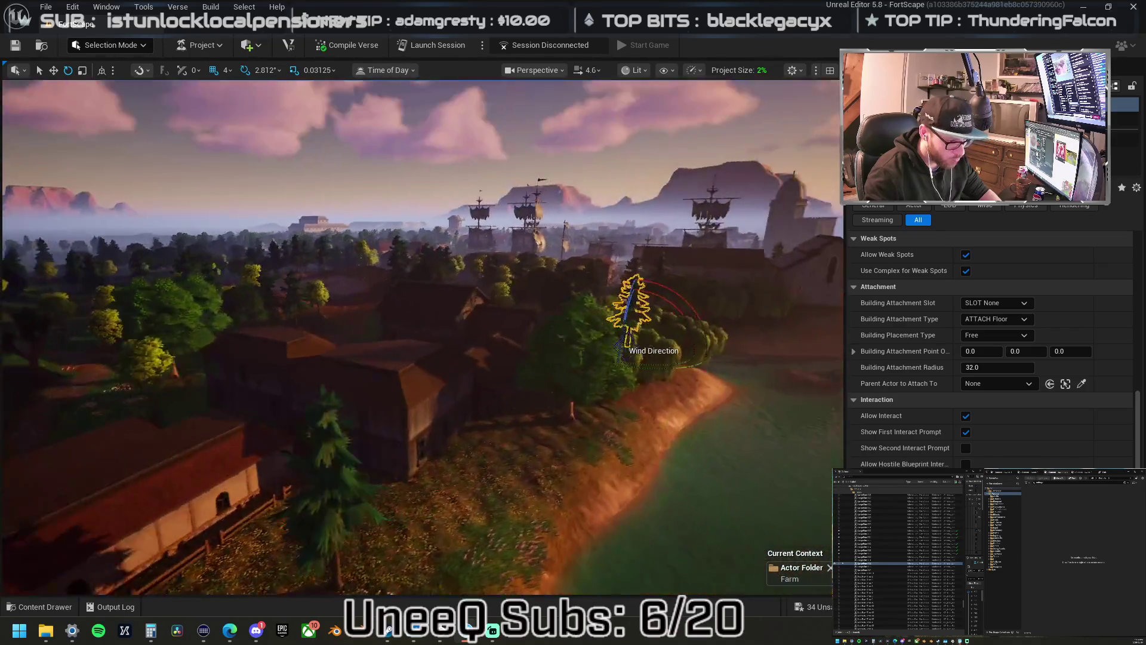
pyautogui.press('w')
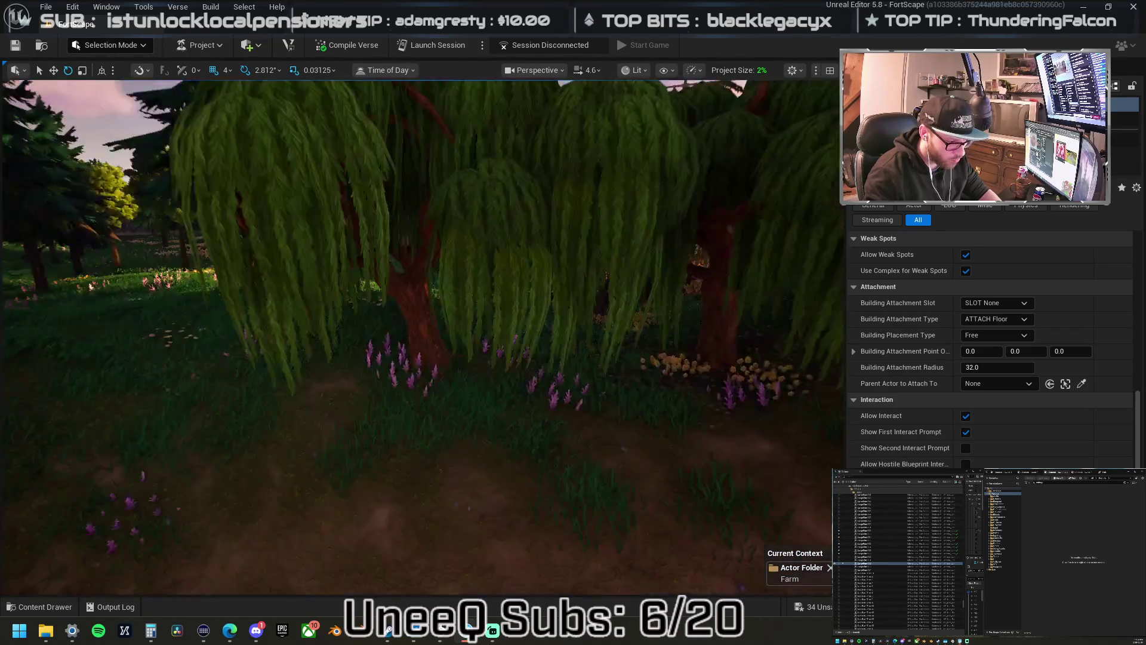
pyautogui.press('w')
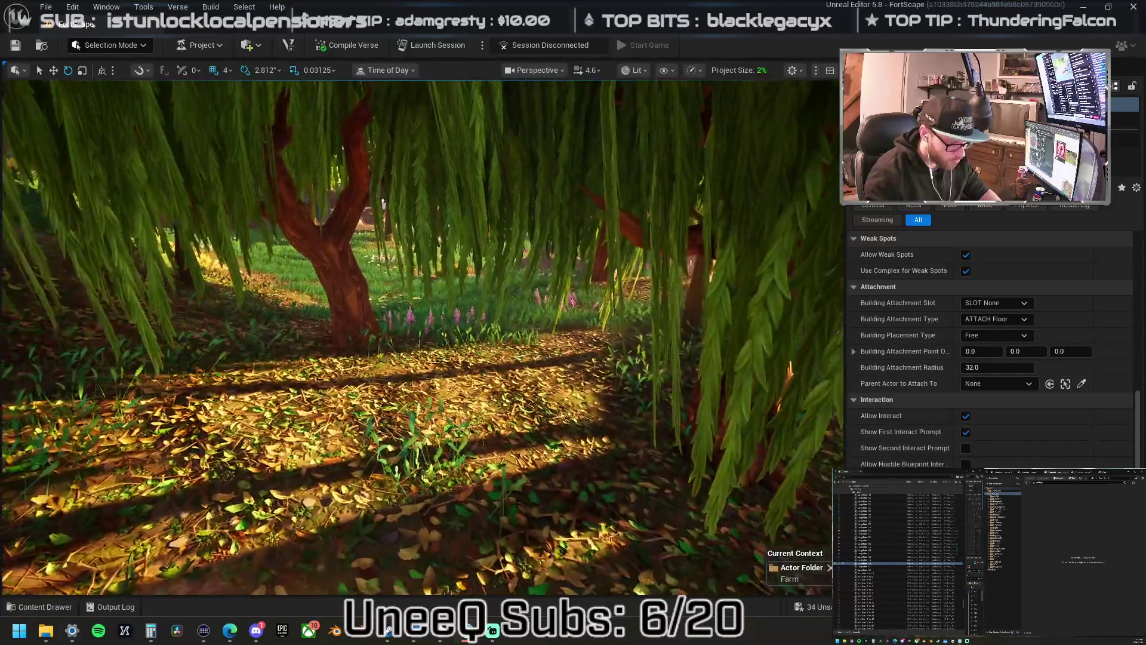
pyautogui.press('s')
pyautogui.press('e')
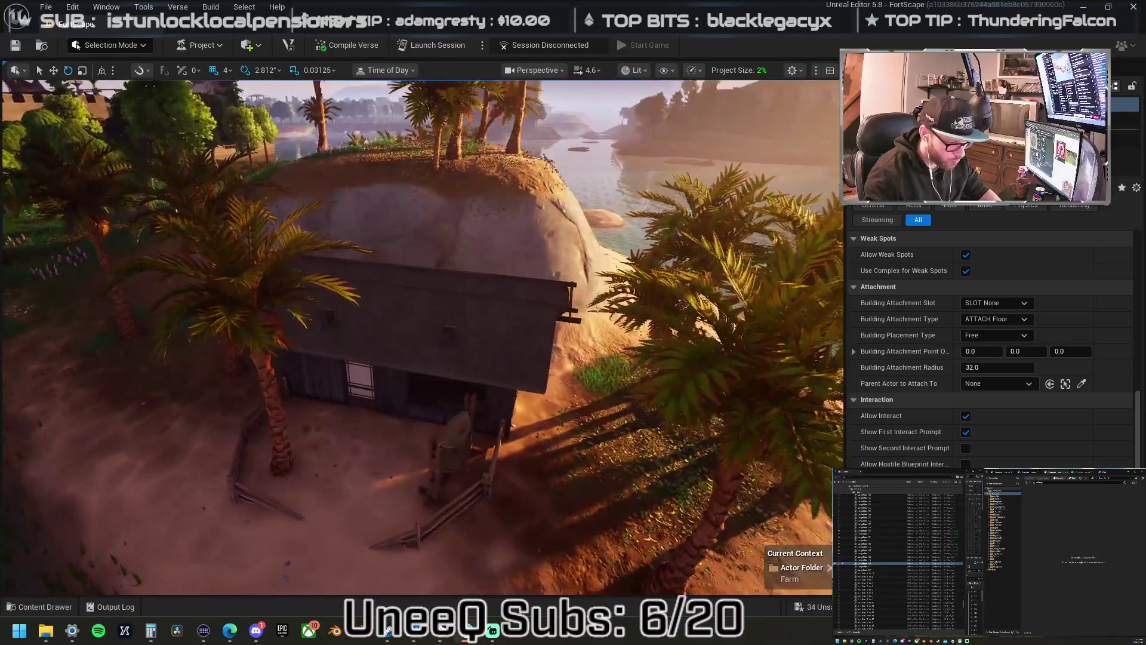
pyautogui.press('s')
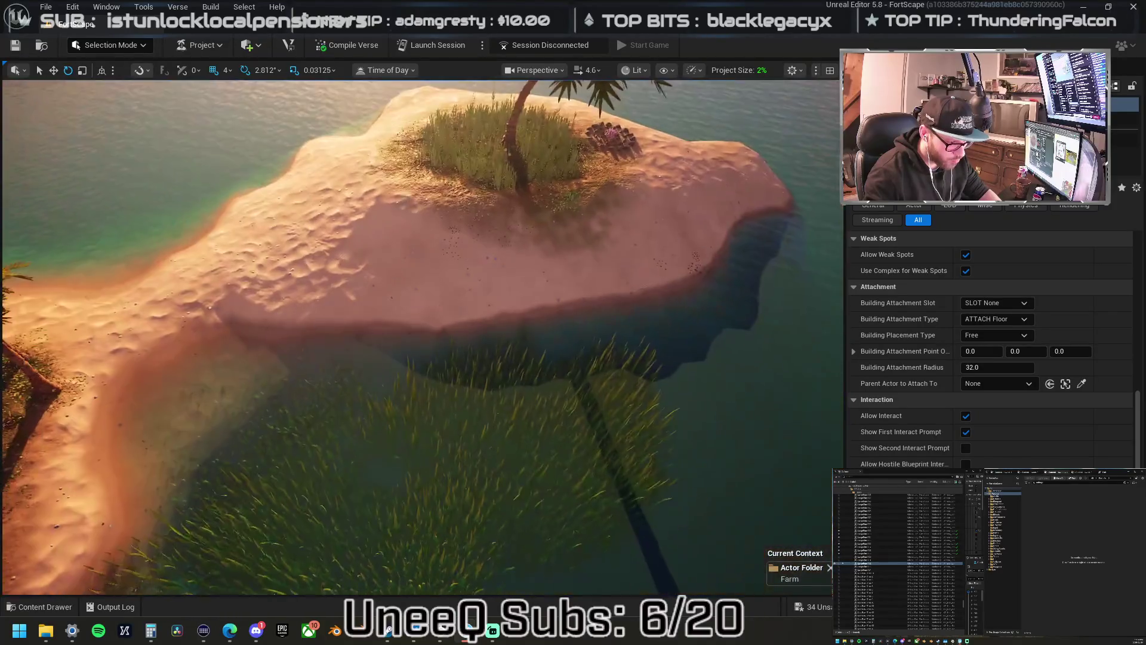
pyautogui.press('s')
pyautogui.press('a')
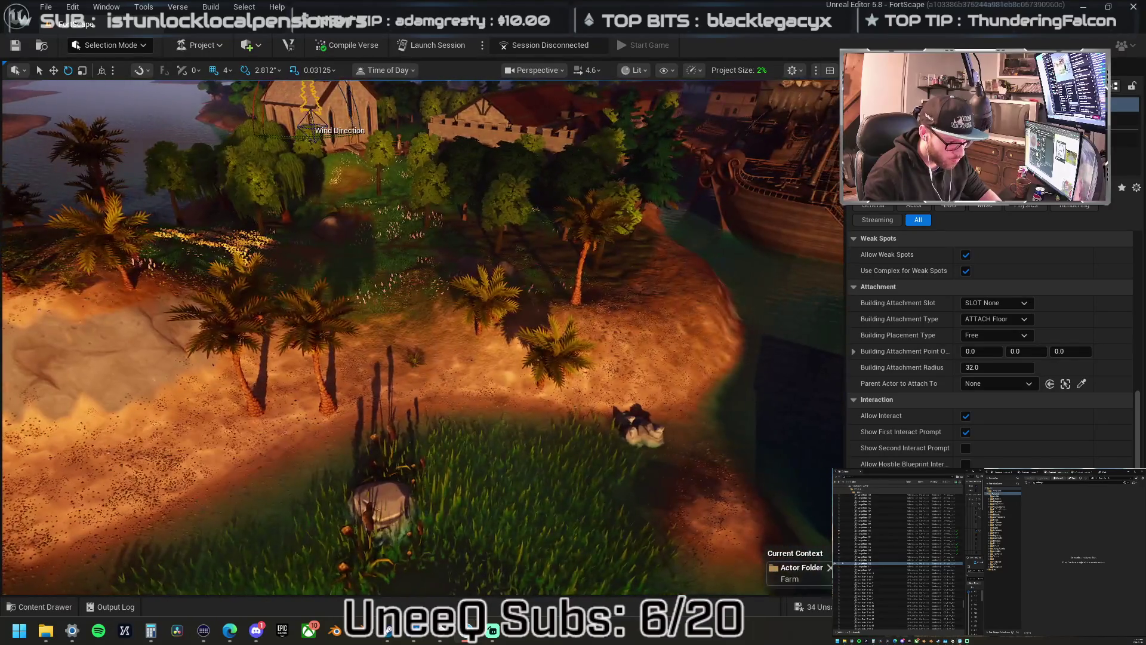
pyautogui.press('s')
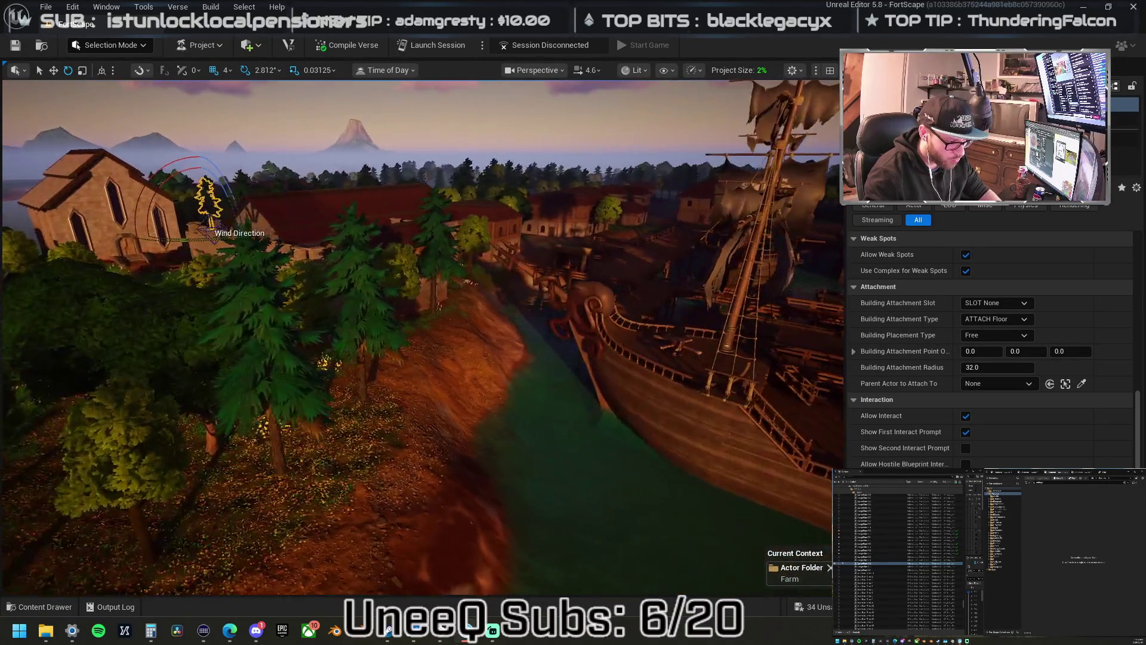
pyautogui.press('a')
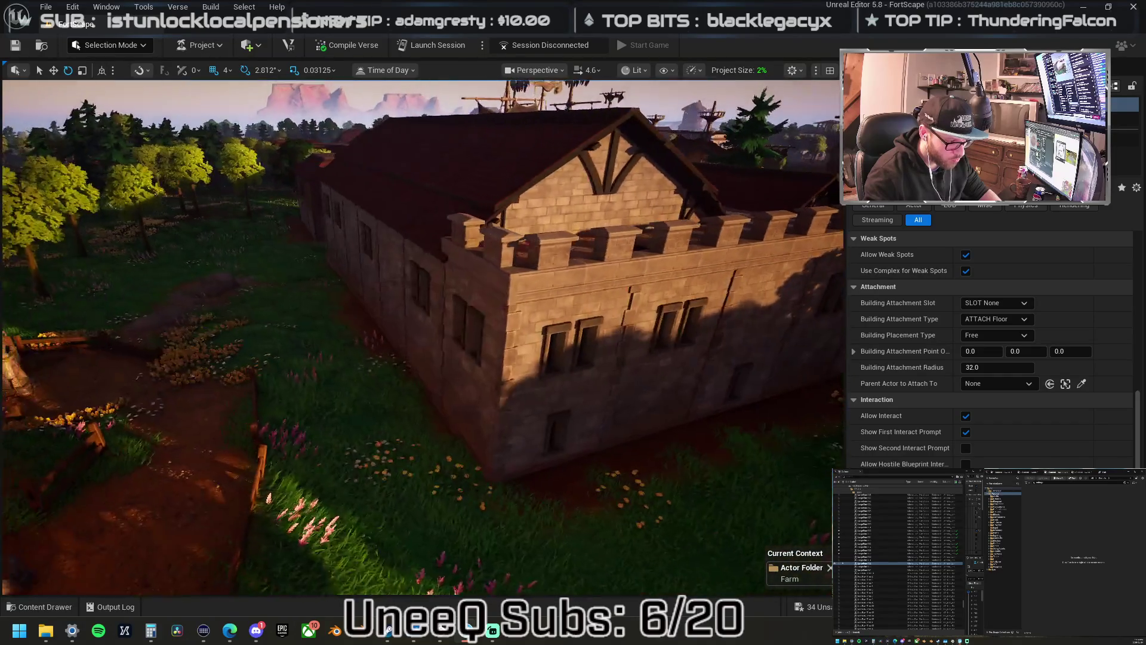
pyautogui.press('w')
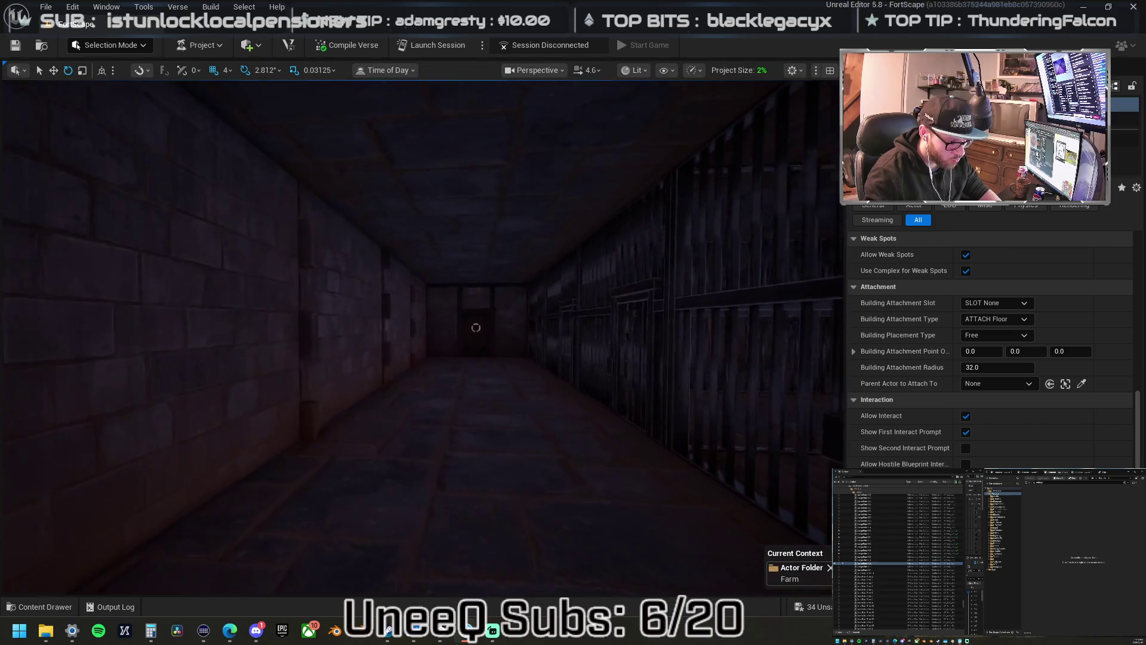
pyautogui.press('s')
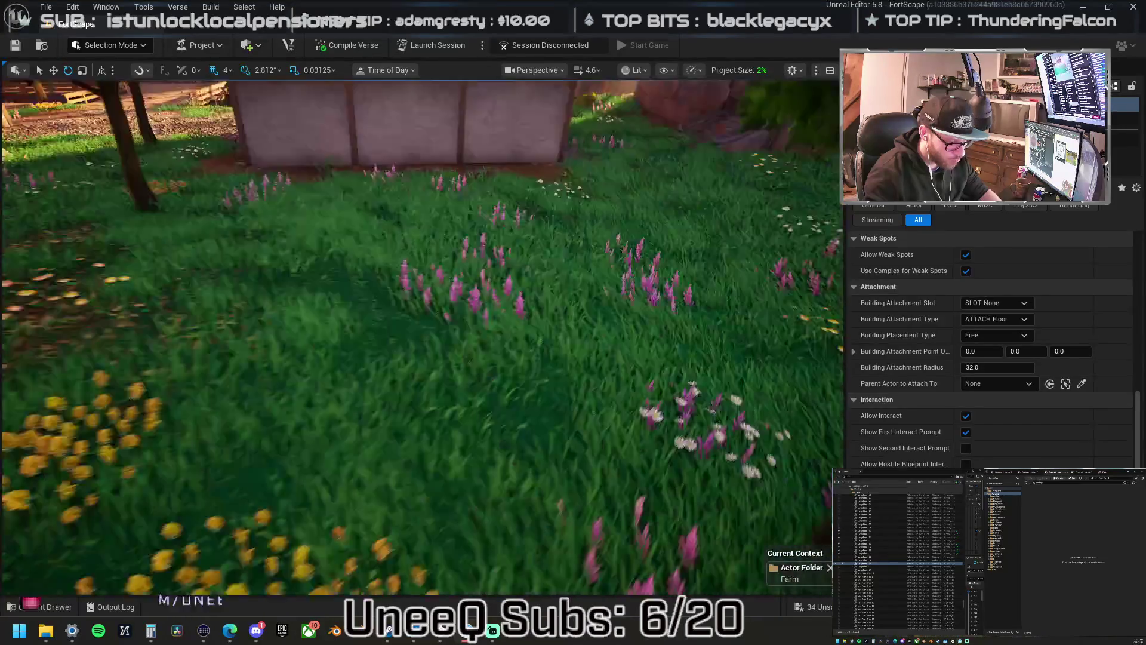
pyautogui.press('s')
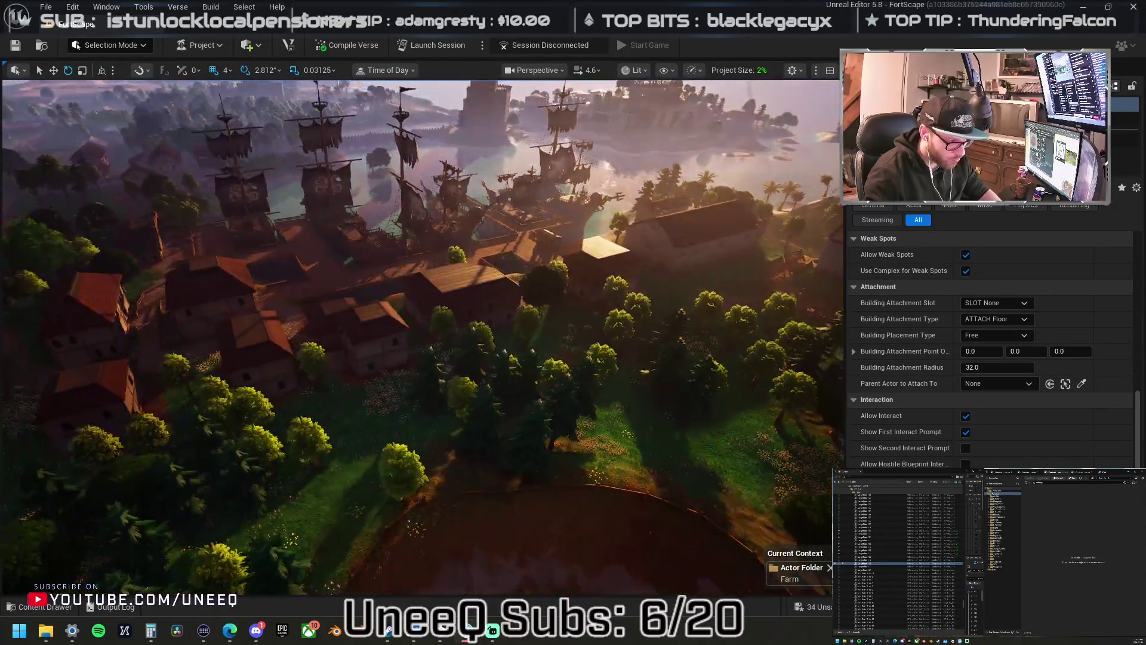
pyautogui.press('a')
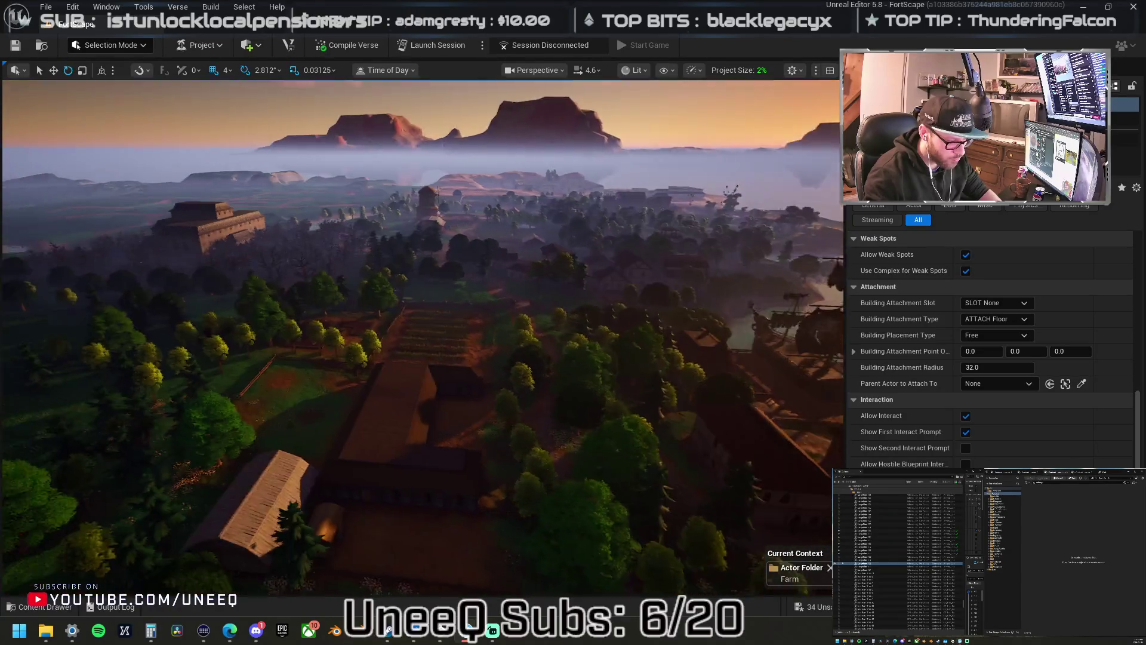
pyautogui.press('w')
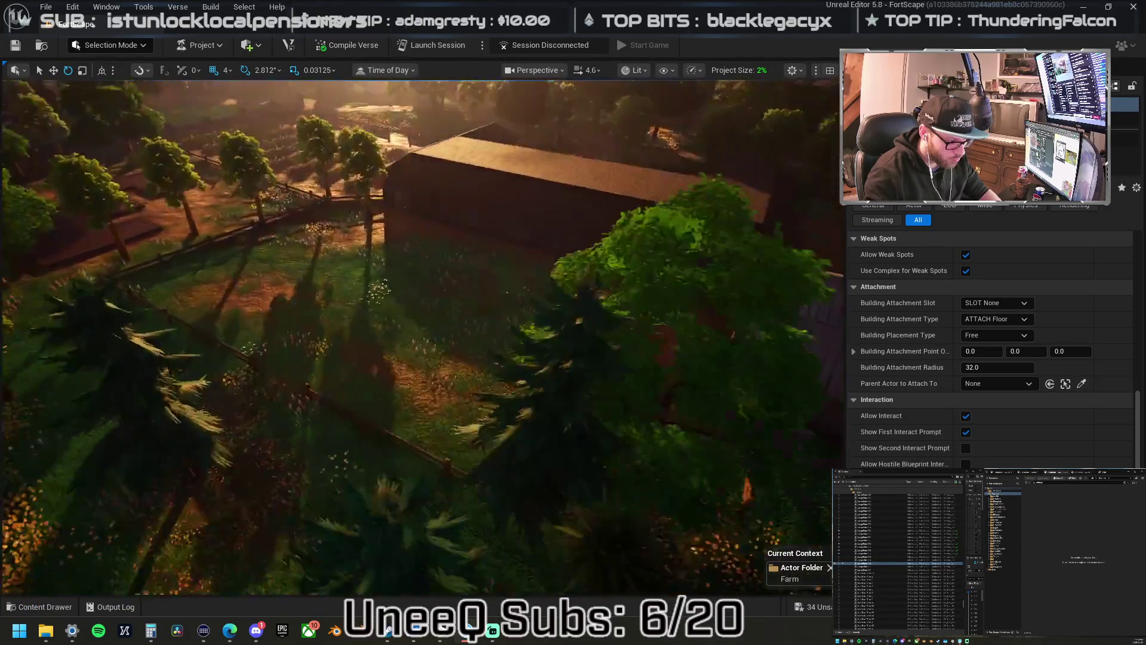
pyautogui.press('s')
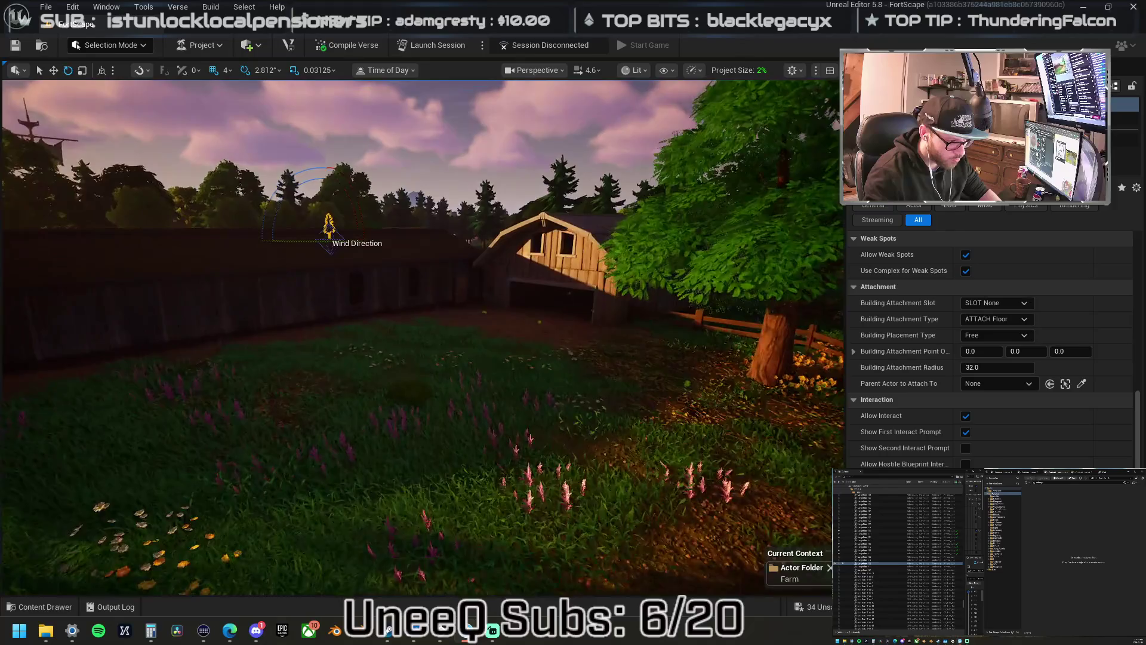
pyautogui.press('w')
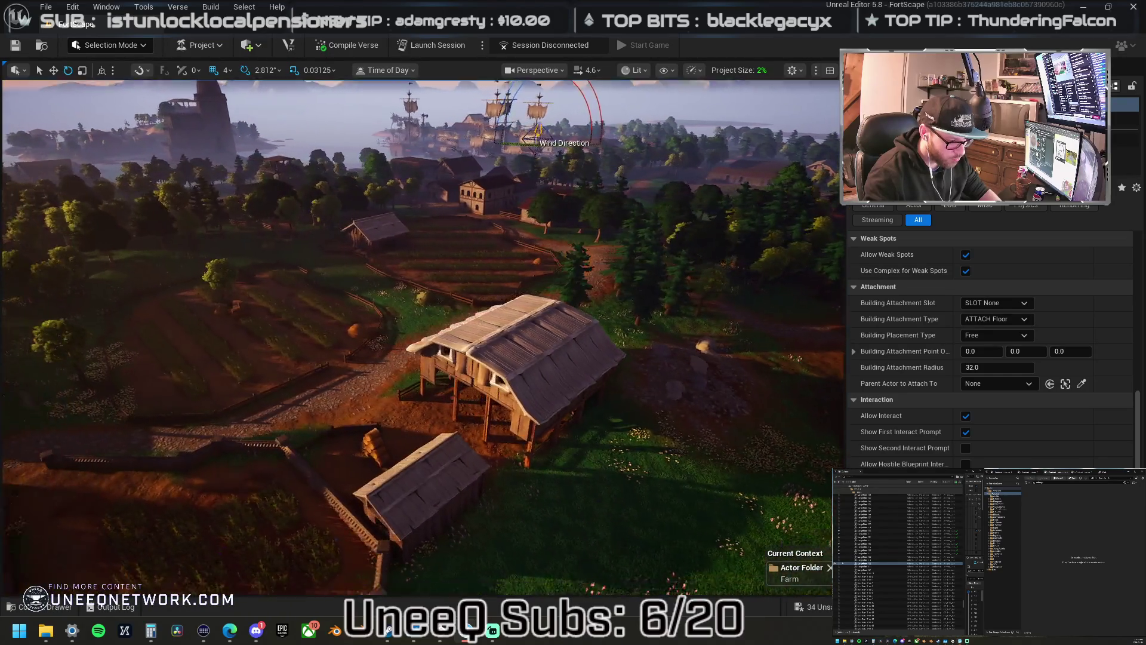
pyautogui.press('a')
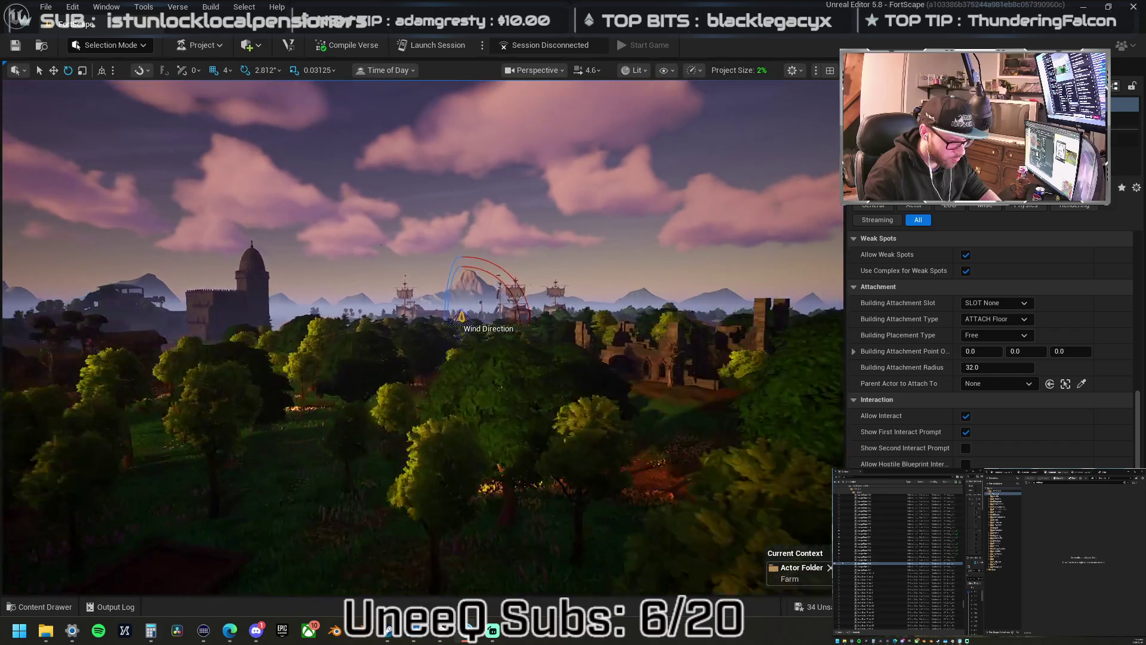
pyautogui.press('f')
# - Raise camera speed to 9.9 and fly toward the church and its pine tree
pyautogui.scroll(3, 421, 337)
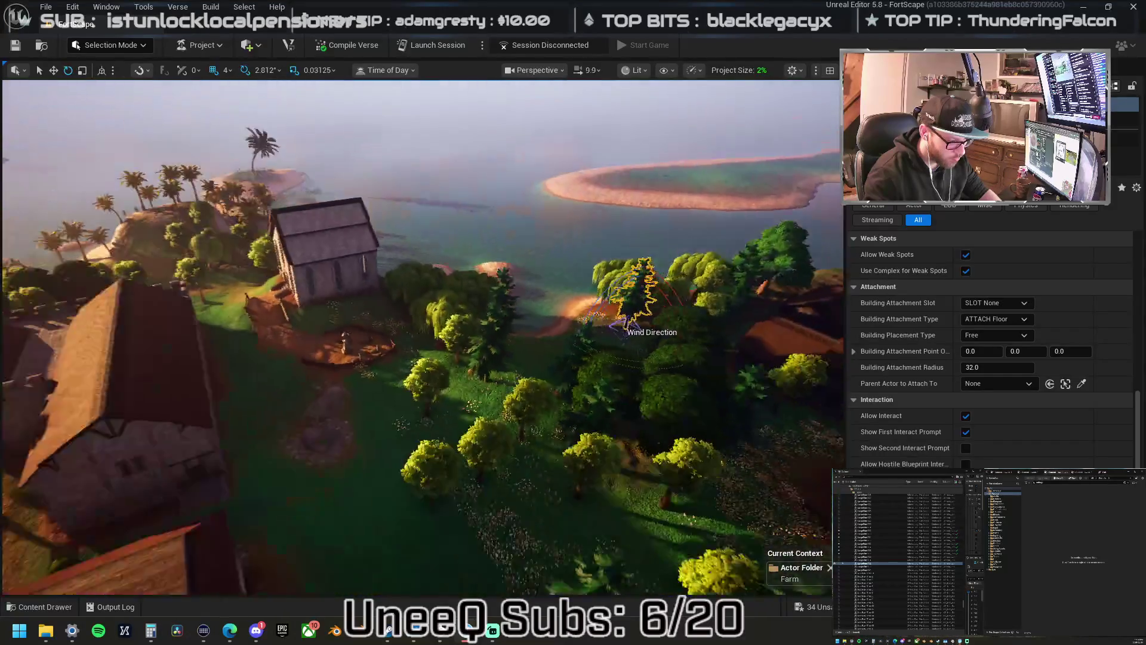
pyautogui.press('w')
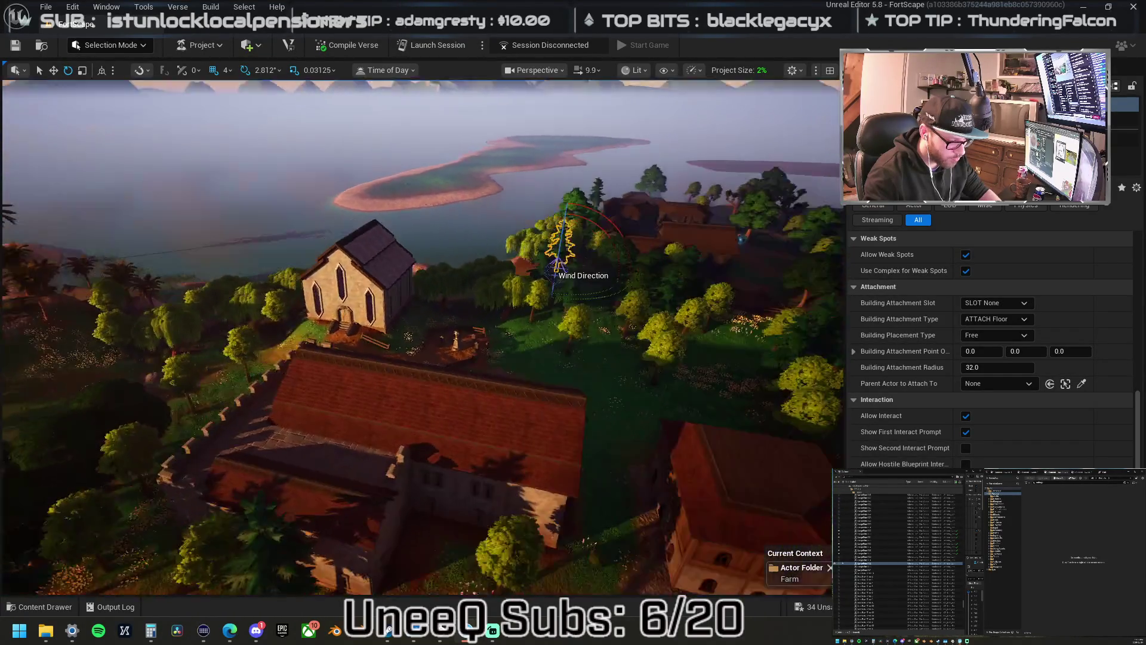
pyautogui.press('w')
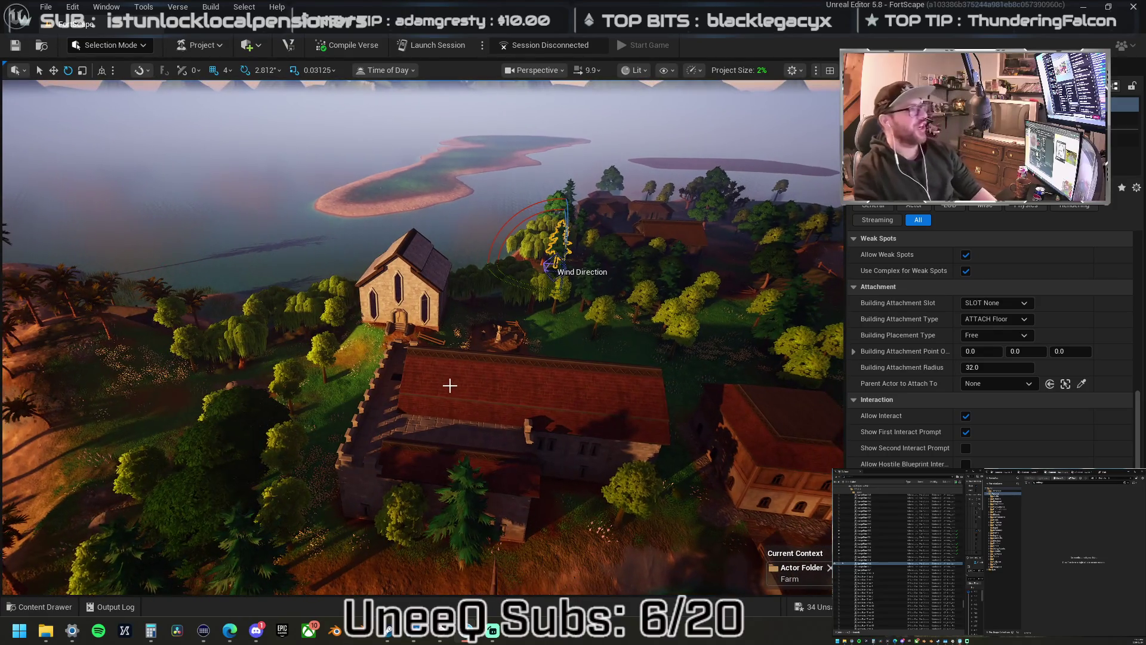